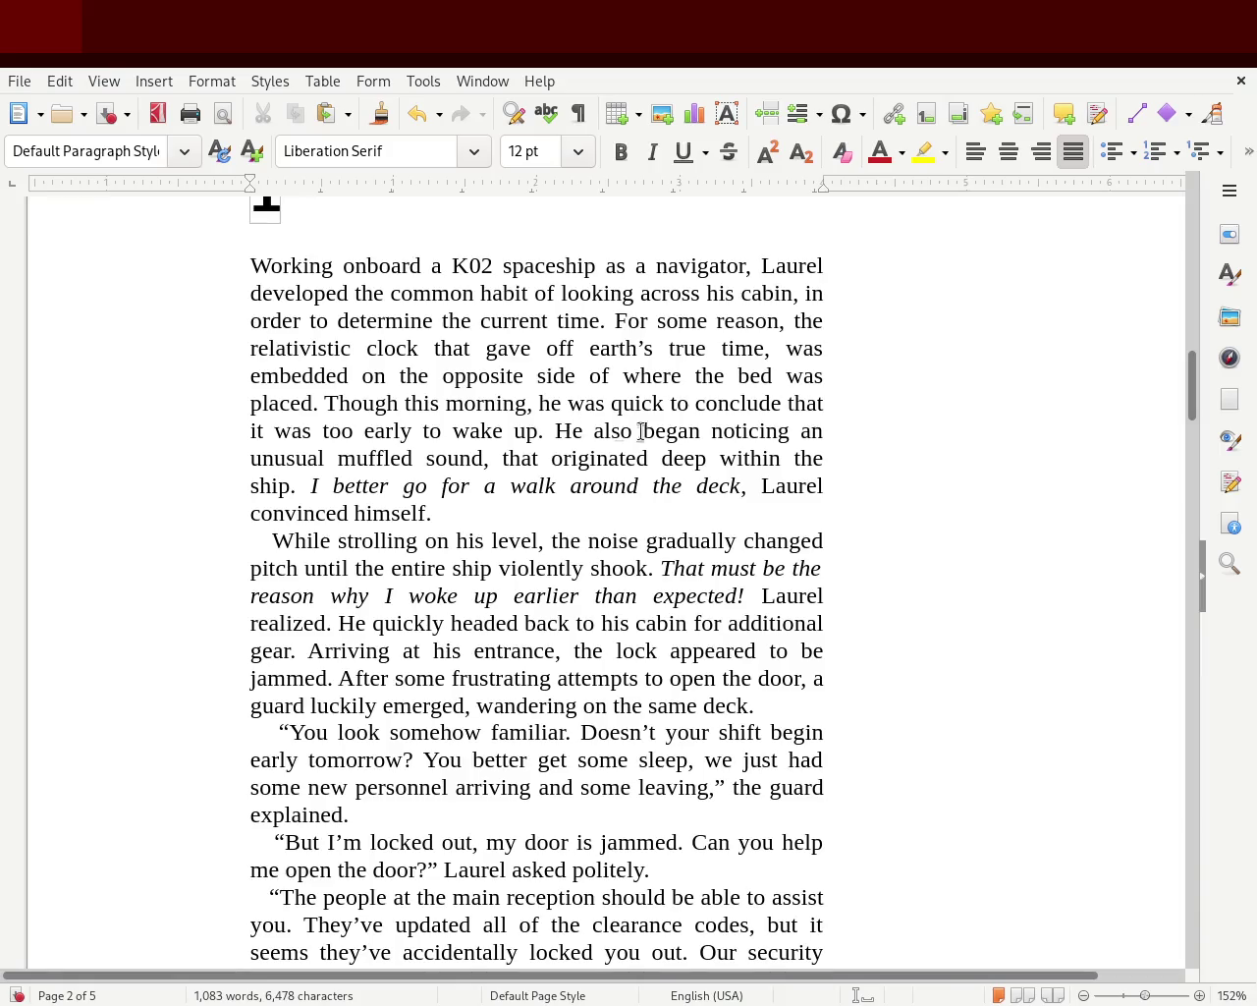
- Replace 'noticing' with 'pick up' so the line reads 'also began to pick up an unusual muffled sound'
{"action": "double_click", "coordinate": [741, 426]}
{"action": "key", "text": "Delete"}
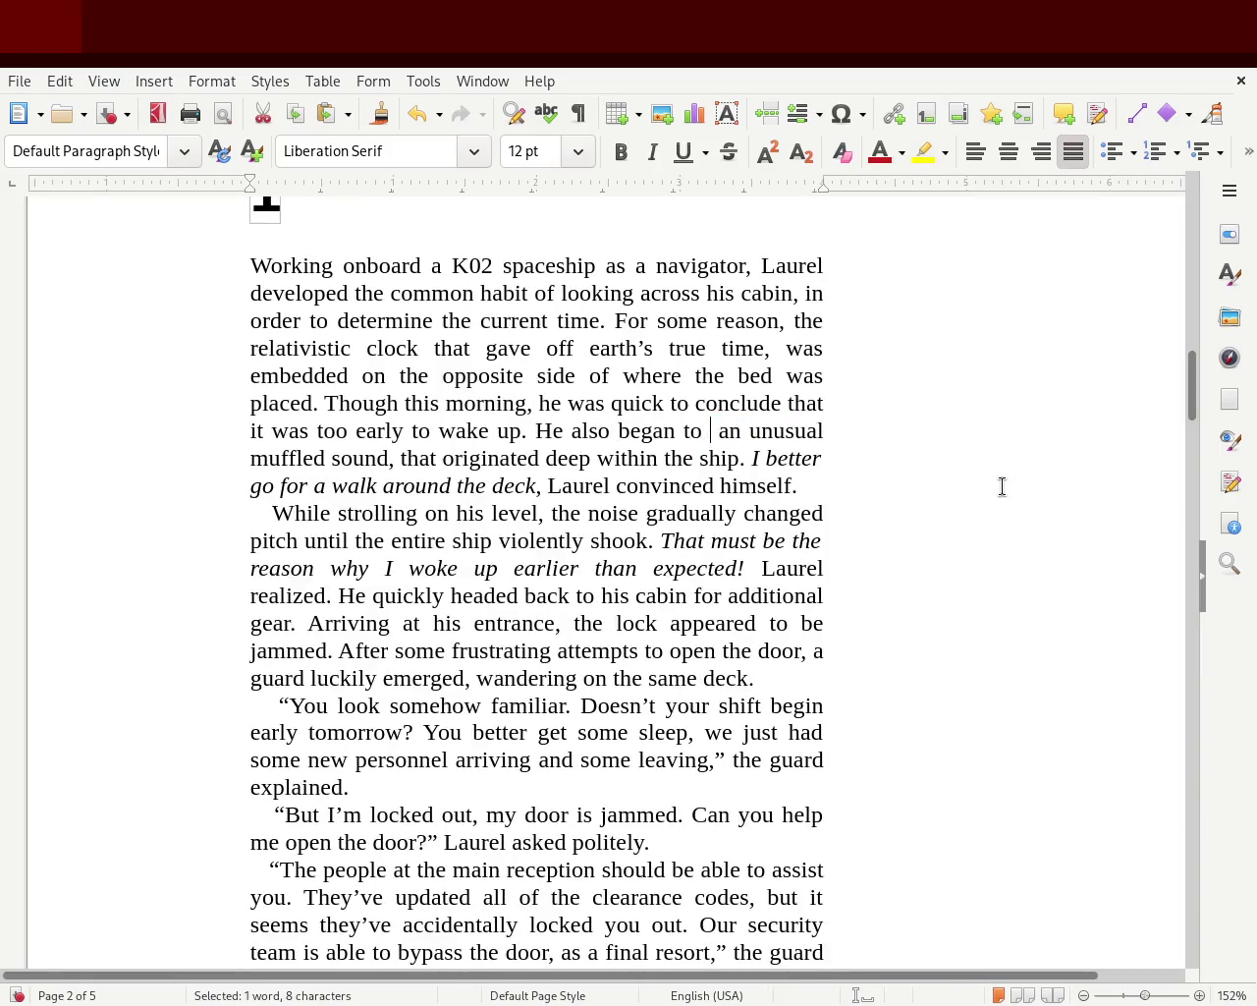
{"action": "type", "text": "pick up"}
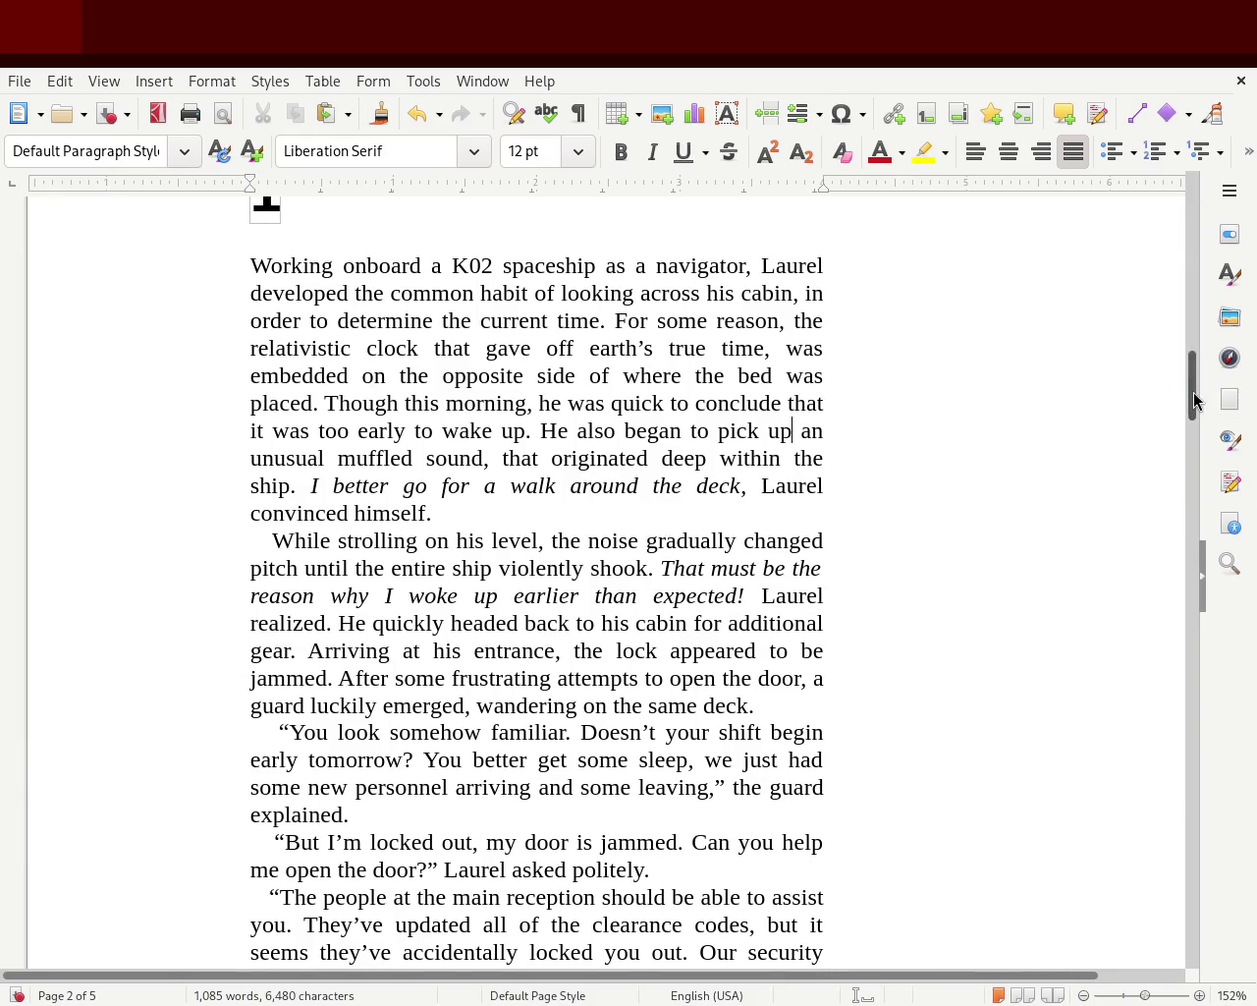
{"action": "scroll", "coordinate": [1190, 404], "scroll_direction": "down", "scroll_amount": 2}
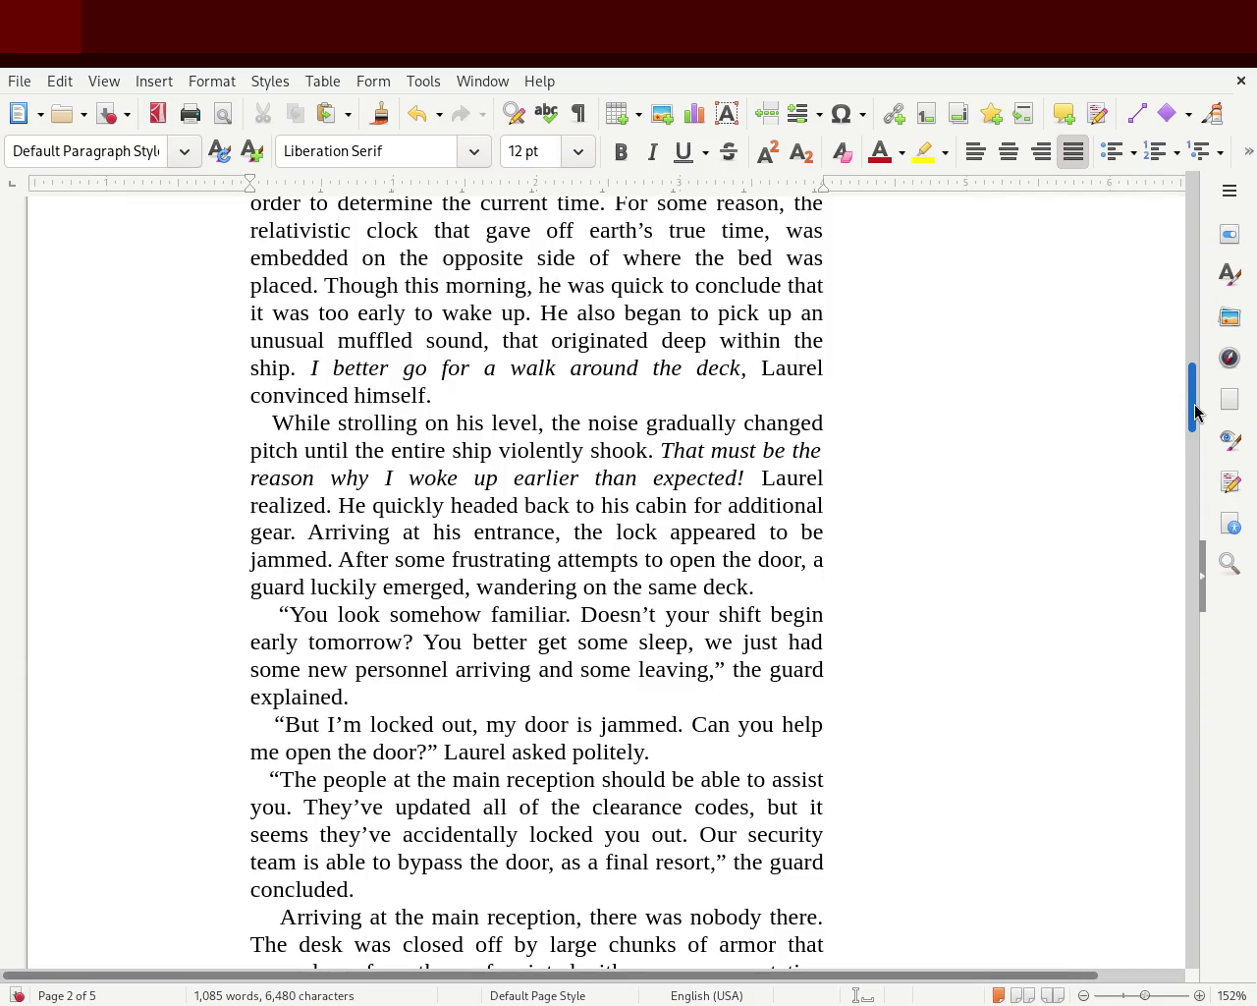
{"action": "scroll", "coordinate": [1192, 415], "scroll_direction": "down", "scroll_amount": 6}
{"action": "scroll", "coordinate": [1193, 499], "scroll_direction": "down", "scroll_amount": 9}
{"action": "scroll", "coordinate": [1212, 436], "scroll_direction": "up", "scroll_amount": 12}
{"action": "scroll", "coordinate": [1210, 399], "scroll_direction": "up", "scroll_amount": 6}
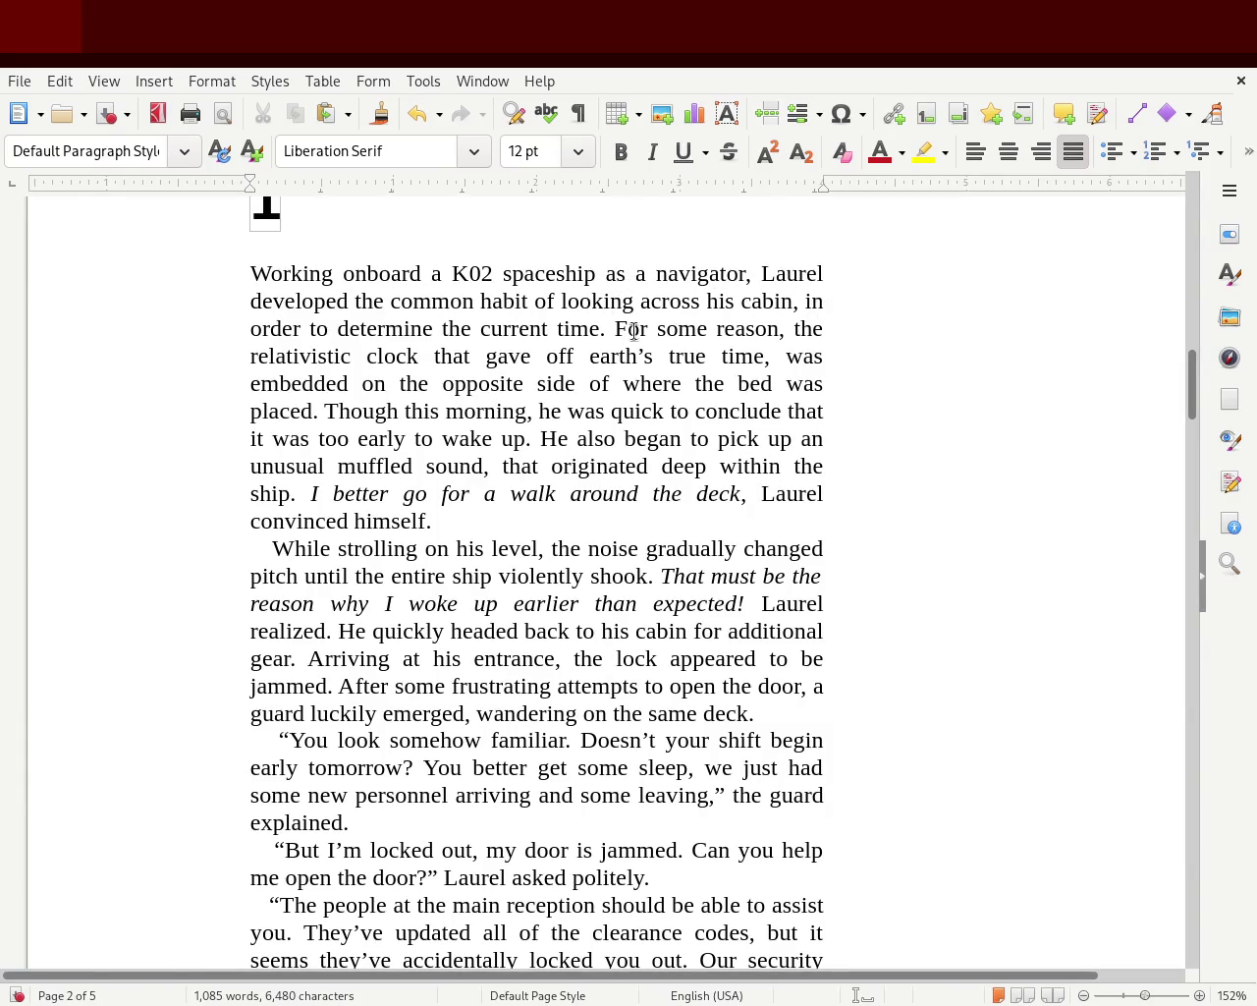
{"action": "mouse_move", "coordinate": [641, 329]}
{"action": "left_mouse_down"}
{"action": "mouse_move", "coordinate": [726, 329]}
{"action": "mouse_move", "coordinate": [764, 356]}
{"action": "mouse_move", "coordinate": [373, 357]}
{"action": "mouse_move", "coordinate": [718, 356]}
{"action": "left_mouse_up"}
- Adjust a selection across the opening lines, then select the phrase 'also began to pick'
{"action": "left_click_drag", "start_coordinate": [813, 356], "coordinate": [699, 385]}
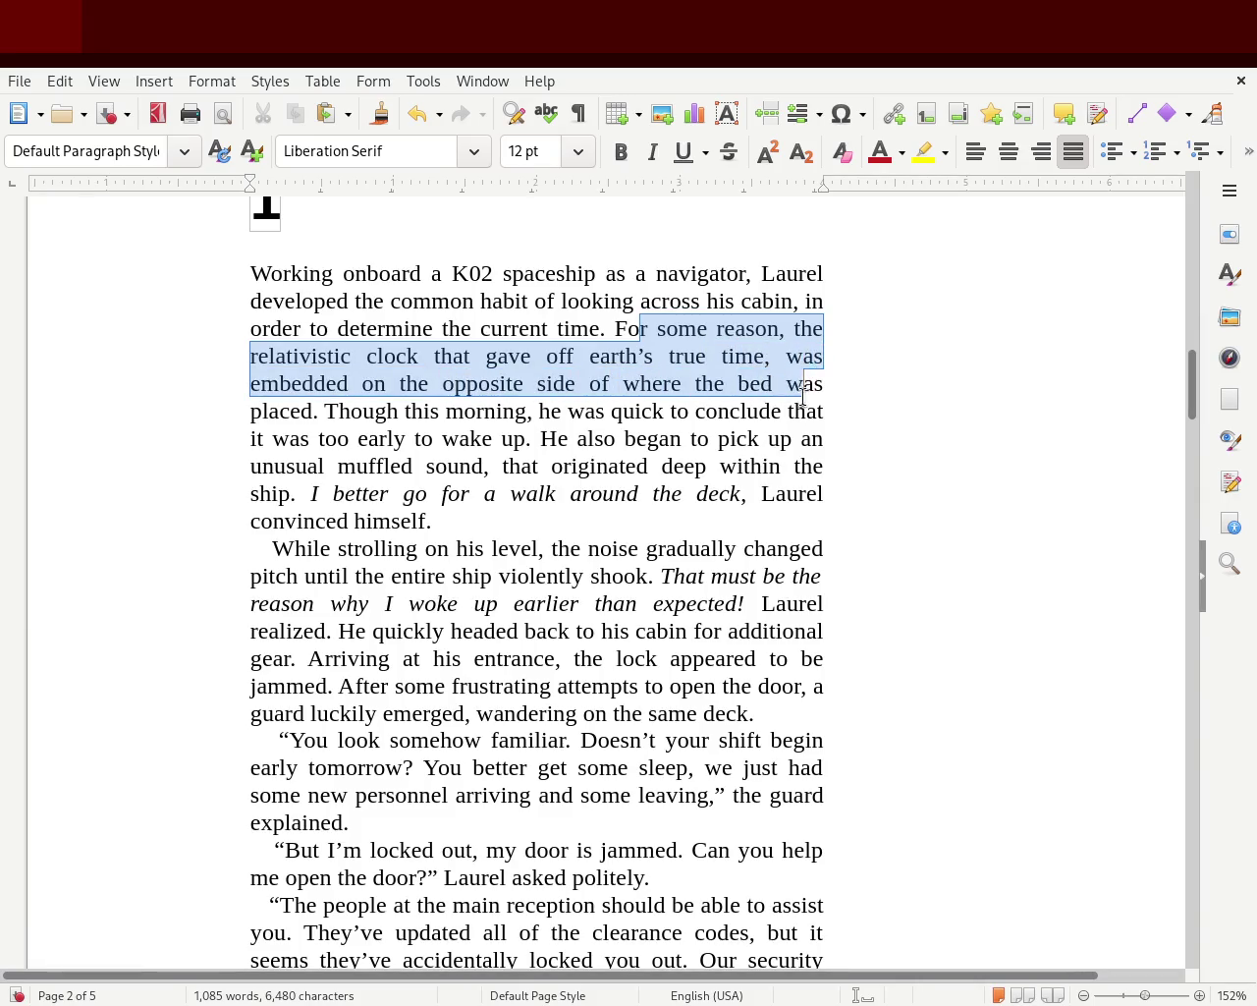
{"action": "left_click_drag", "start_coordinate": [698, 385], "coordinate": [348, 385]}
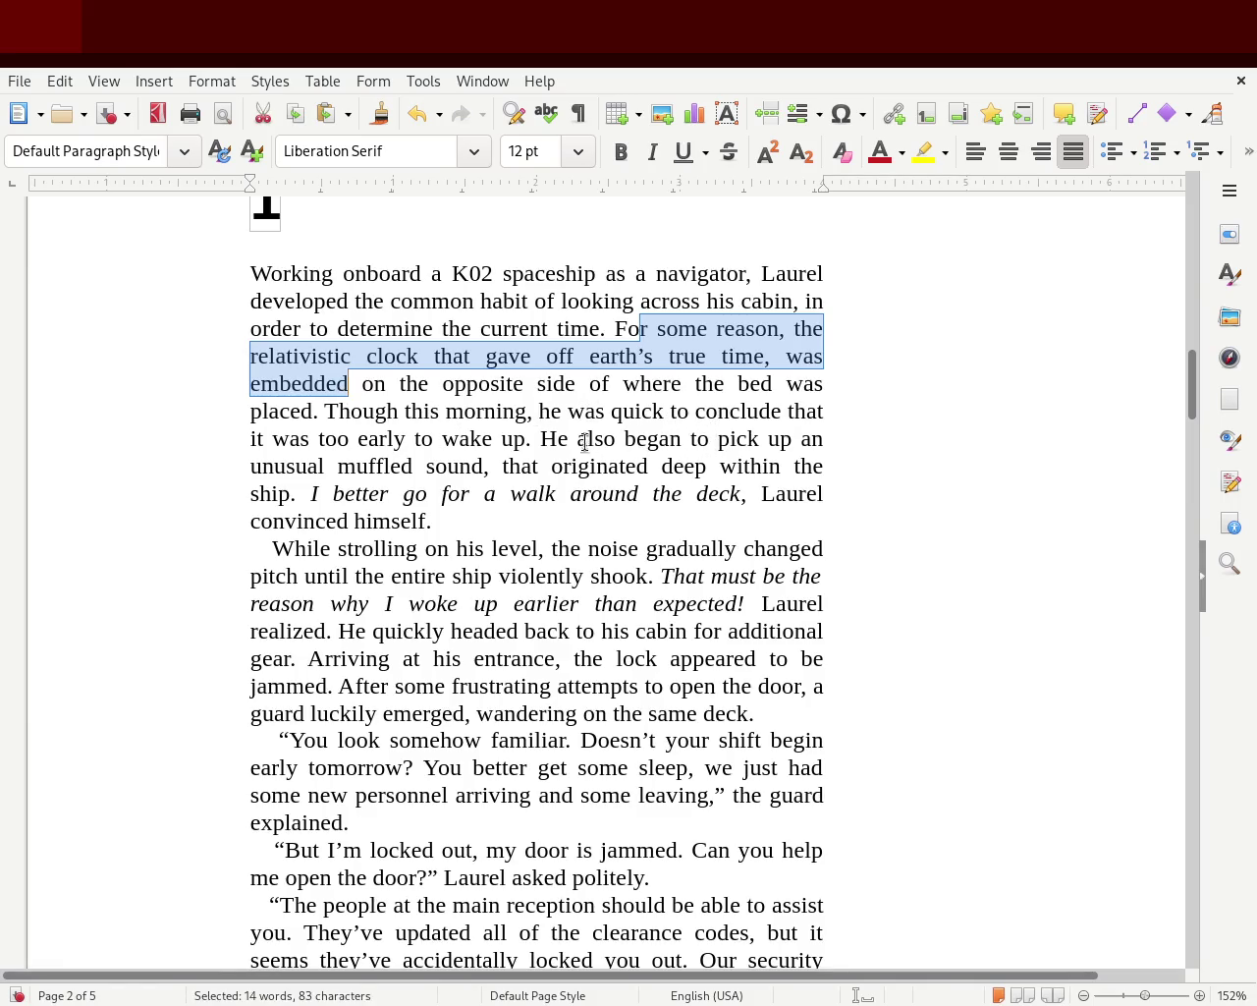
{"action": "left_click_drag", "start_coordinate": [576, 438], "coordinate": [757, 433]}
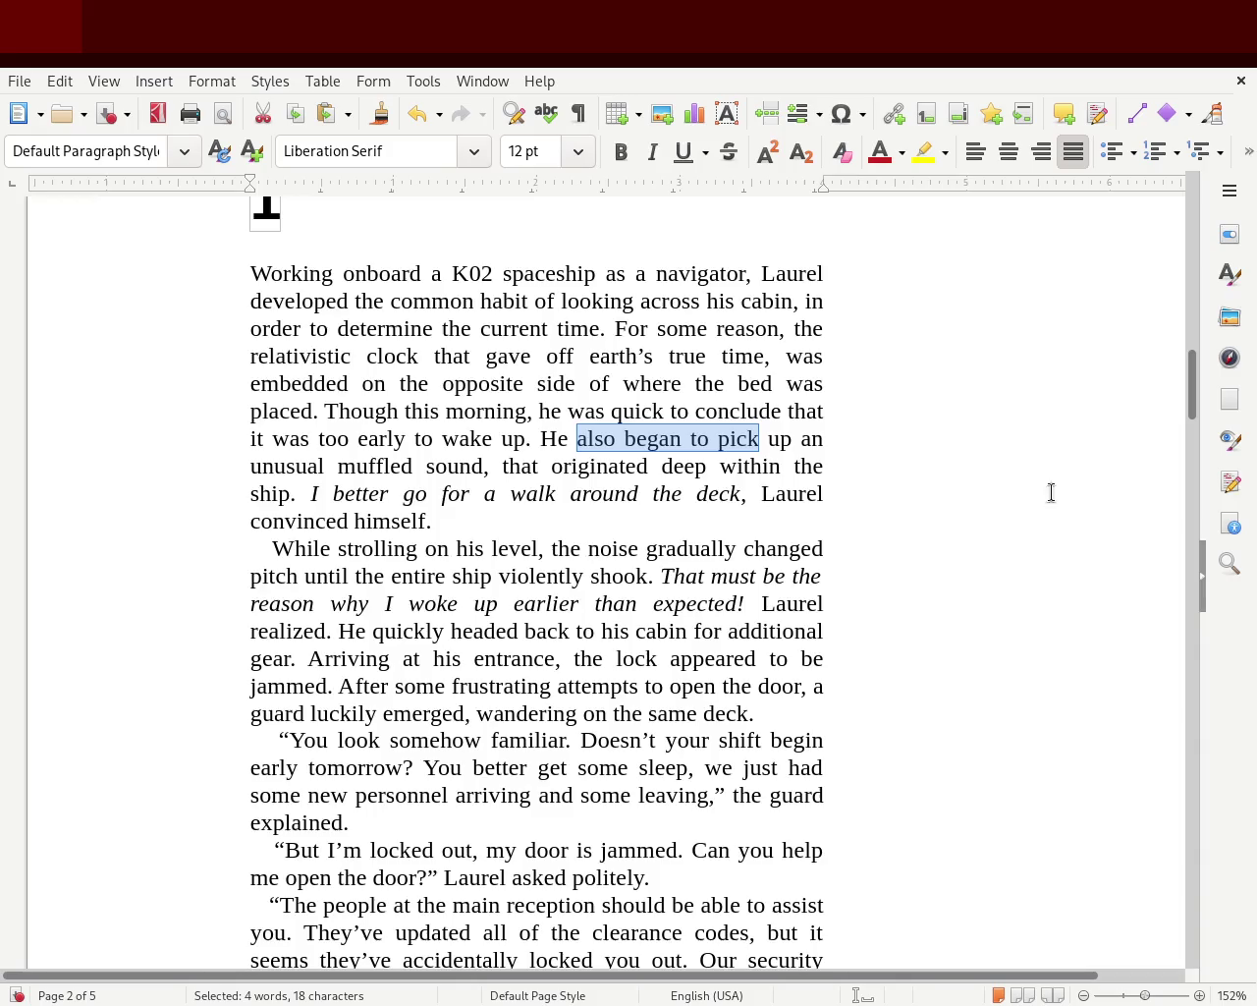
{"action": "mouse_move", "coordinate": [1192, 395]}
{"action": "left_mouse_down"}
{"action": "mouse_move", "coordinate": [1188, 476]}
{"action": "mouse_move", "coordinate": [1155, 389]}
{"action": "left_mouse_up"}
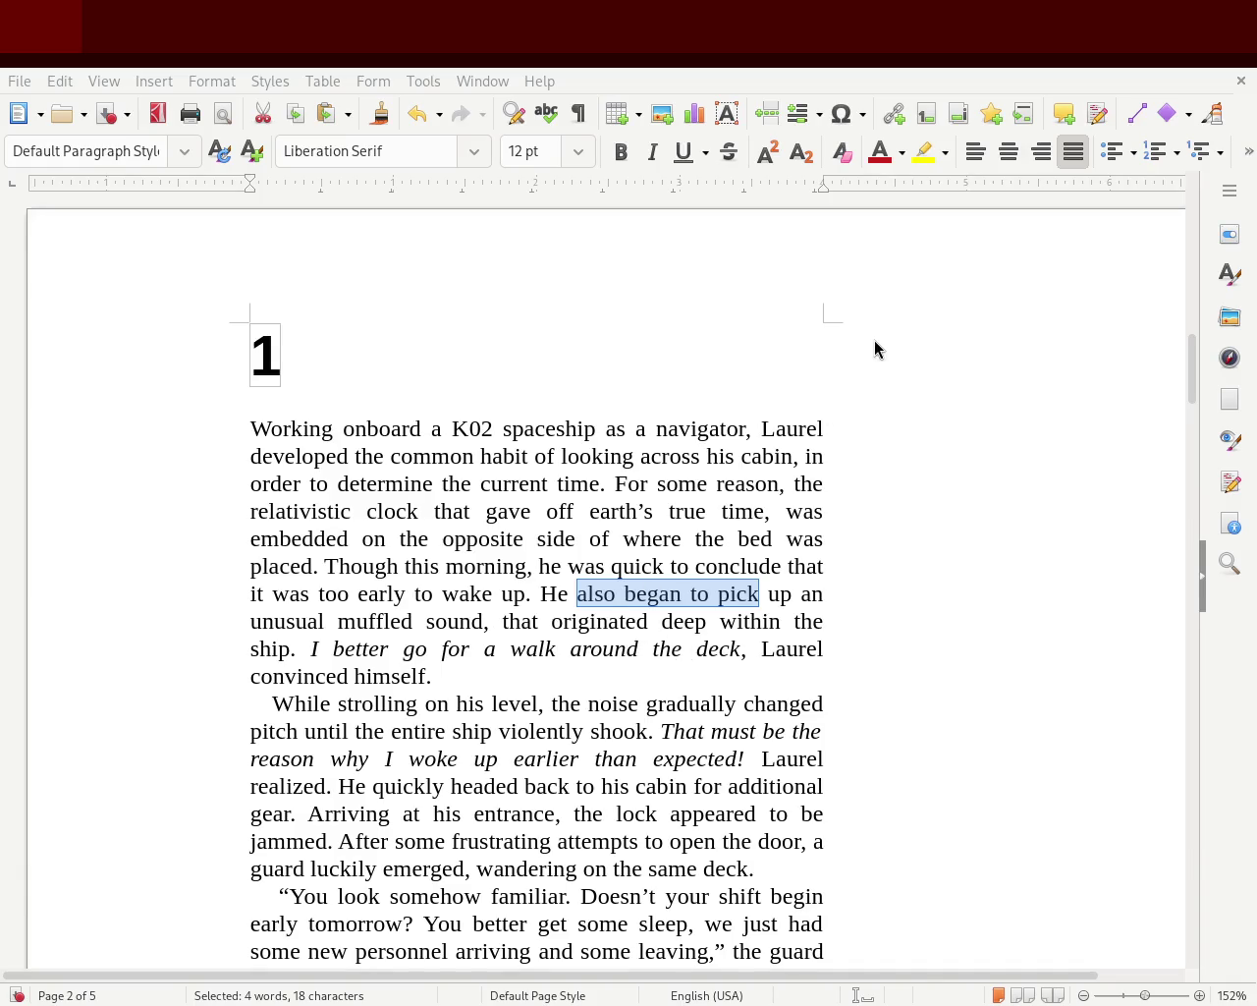
{"action": "mouse_move", "coordinate": [1194, 359]}
{"action": "left_mouse_down"}
{"action": "mouse_move", "coordinate": [1215, 160]}
{"action": "mouse_move", "coordinate": [1188, 373]}
{"action": "left_mouse_up"}
- Select chapter 1's opening text from 'Working' into the second paragraph, then deselect it
{"action": "left_click_drag", "start_coordinate": [248, 334], "coordinate": [735, 724]}
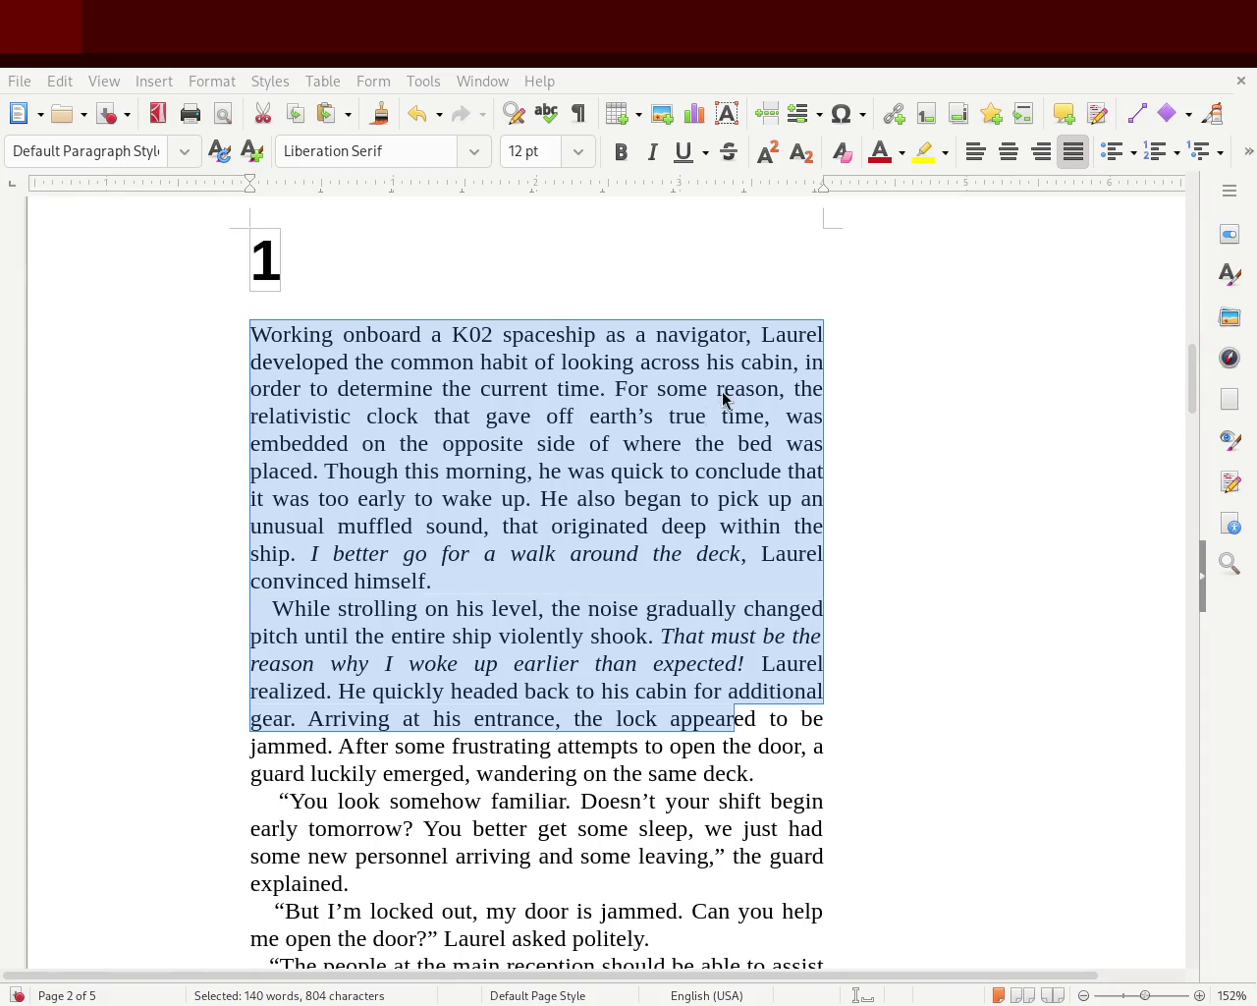
{"action": "left_click", "coordinate": [604, 468]}
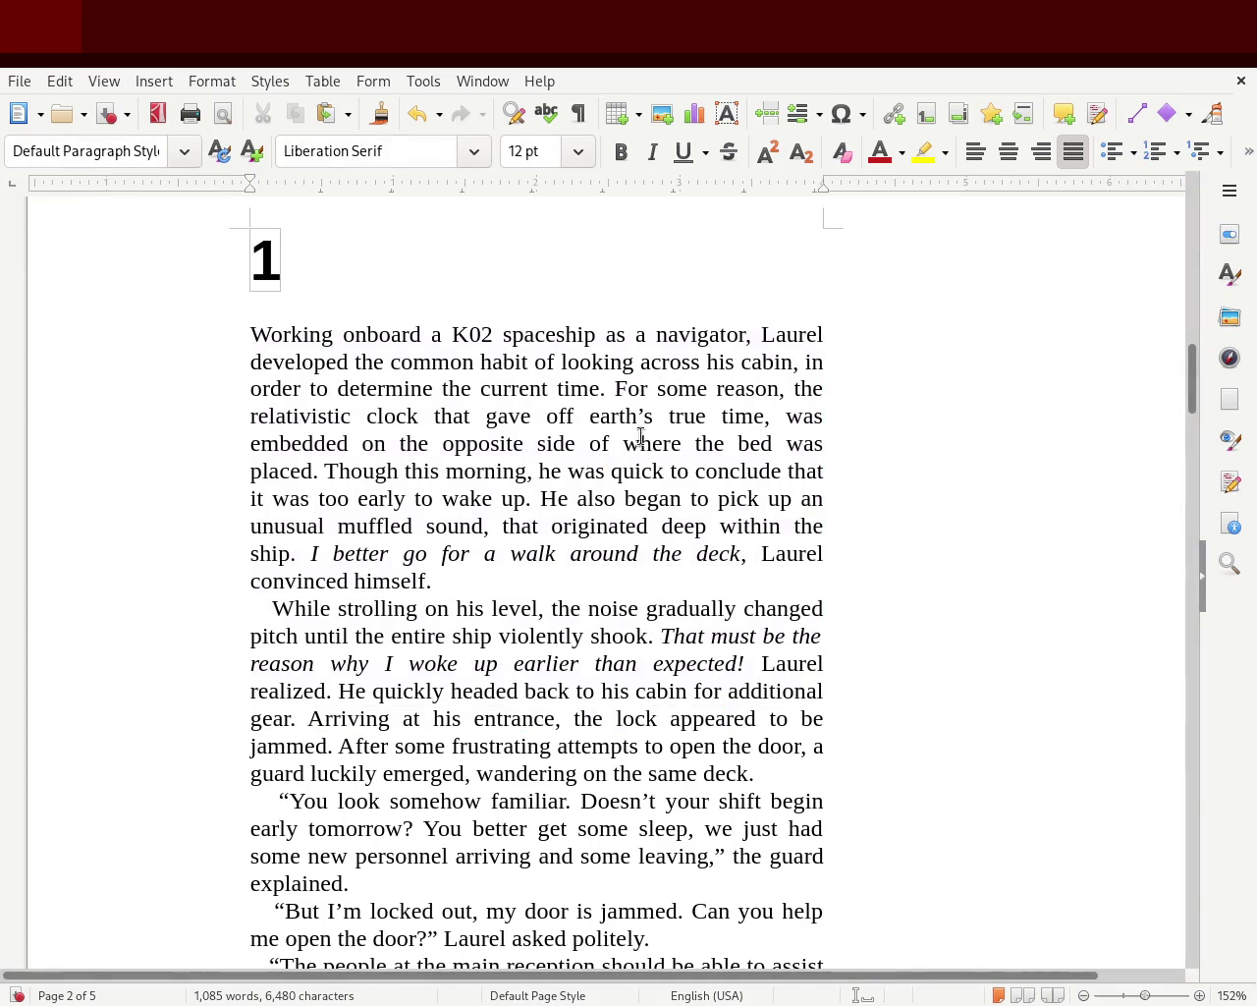
- Select the three-character indent before 'While' at the start of chapter 1's second paragraph
{"action": "left_click_drag", "start_coordinate": [442, 444], "coordinate": [813, 527]}
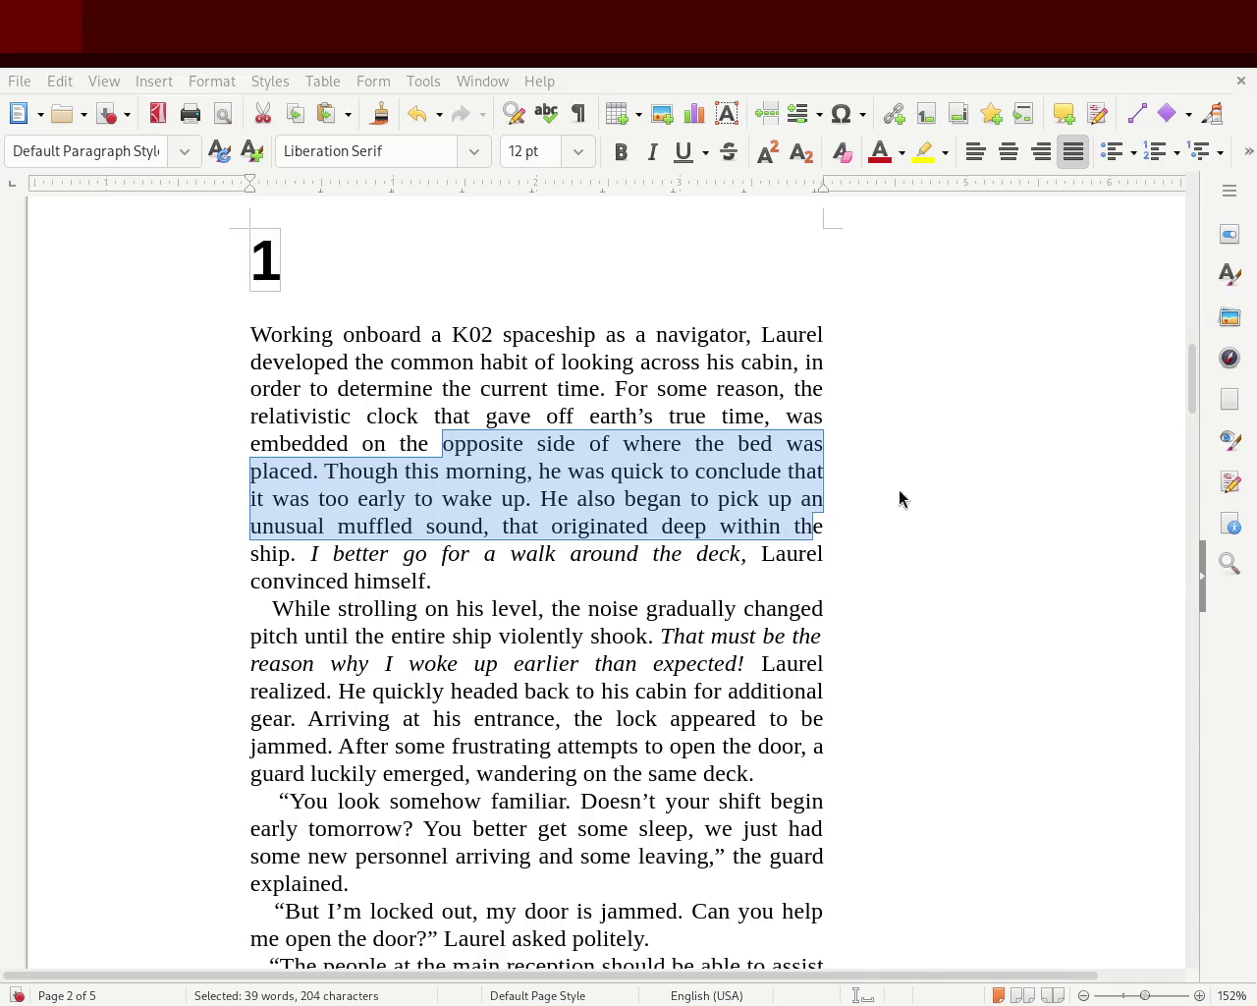
{"action": "left_click", "coordinate": [338, 388]}
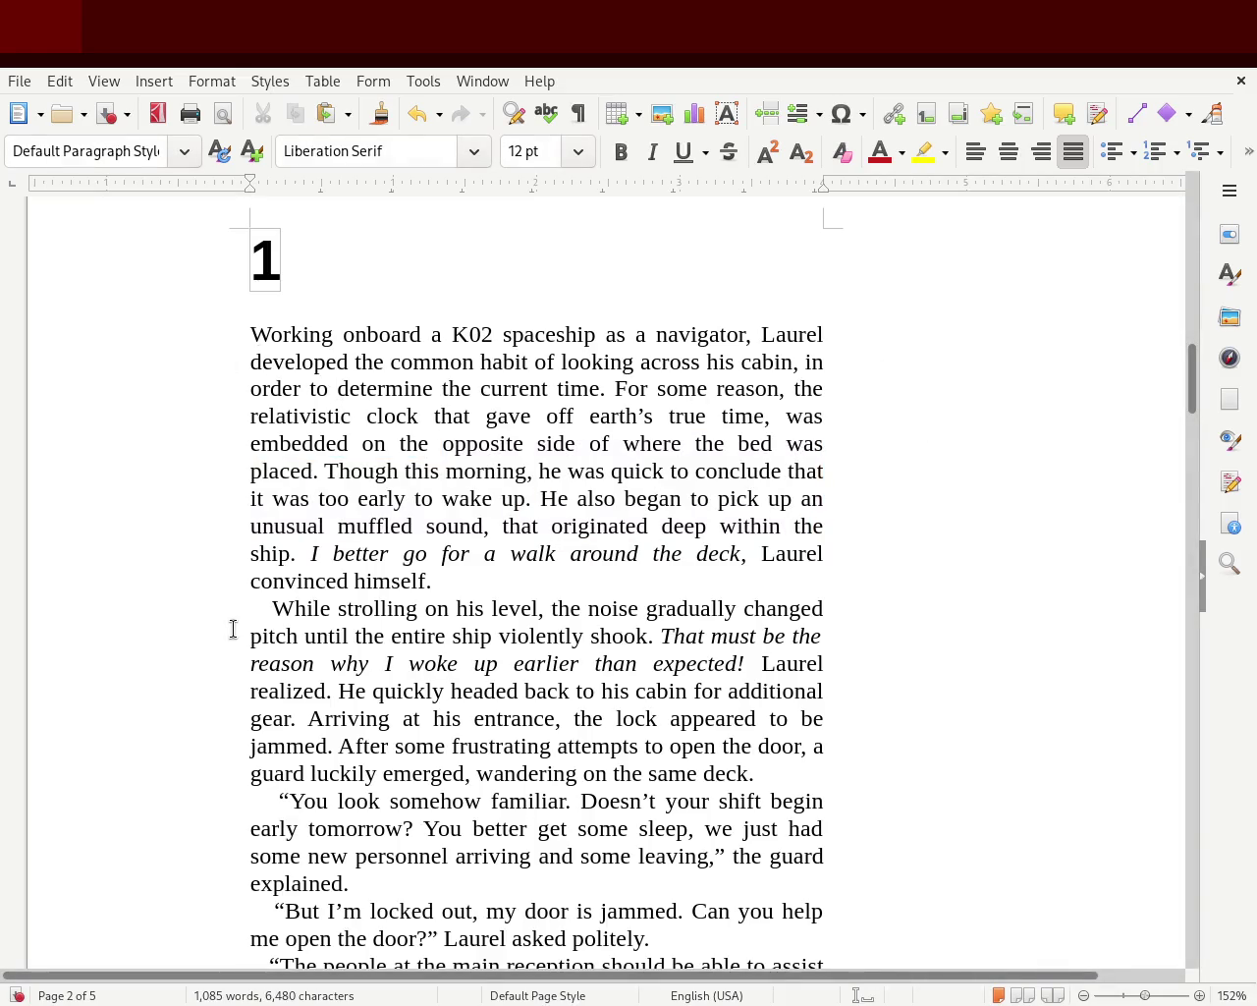
{"action": "left_click_drag", "start_coordinate": [248, 608], "coordinate": [272, 608]}
{"action": "left_click_drag", "start_coordinate": [458, 586], "coordinate": [233, 328]}
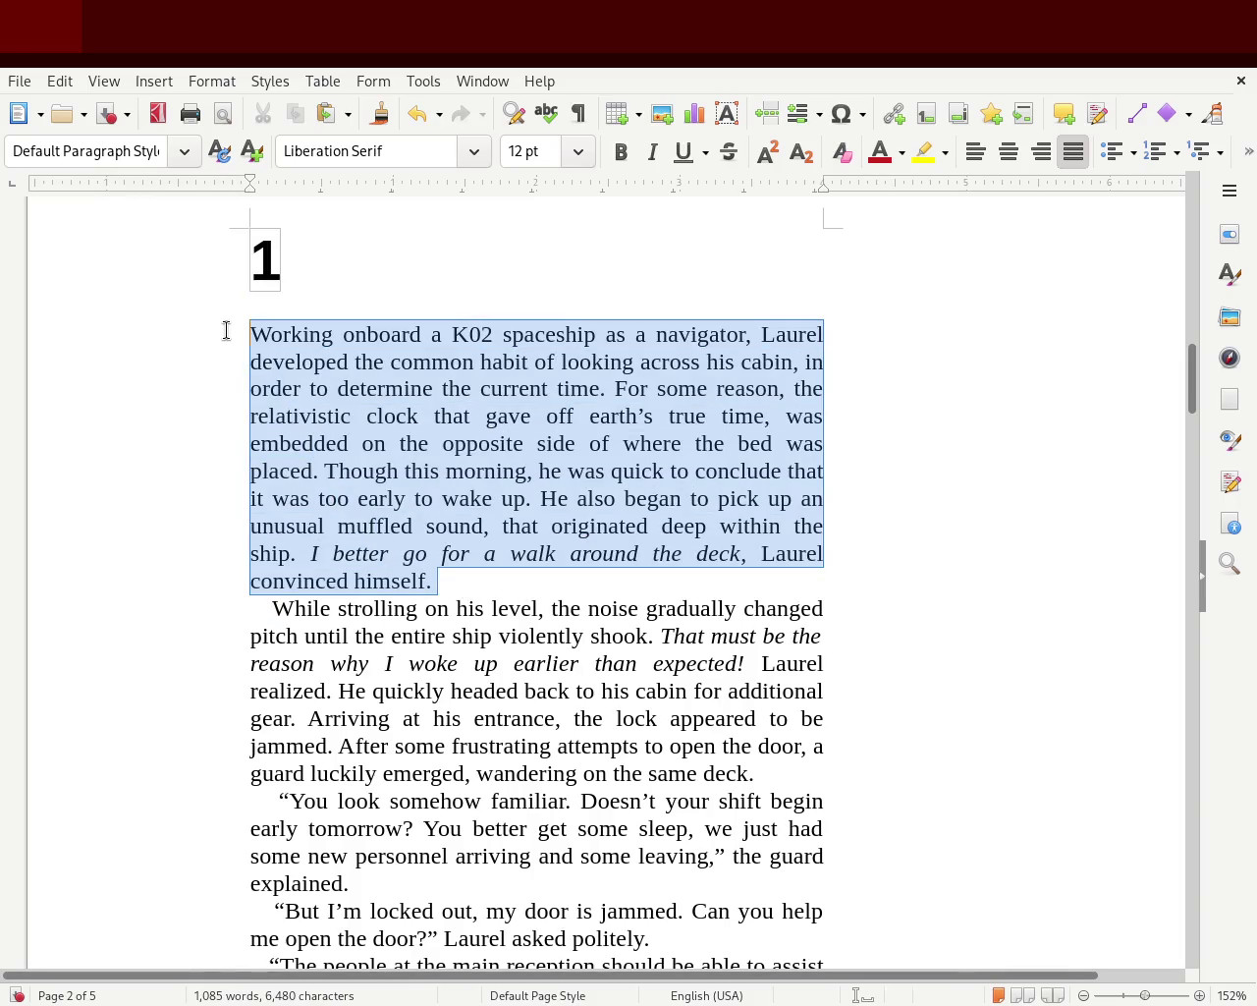
{"action": "left_click", "coordinate": [427, 366]}
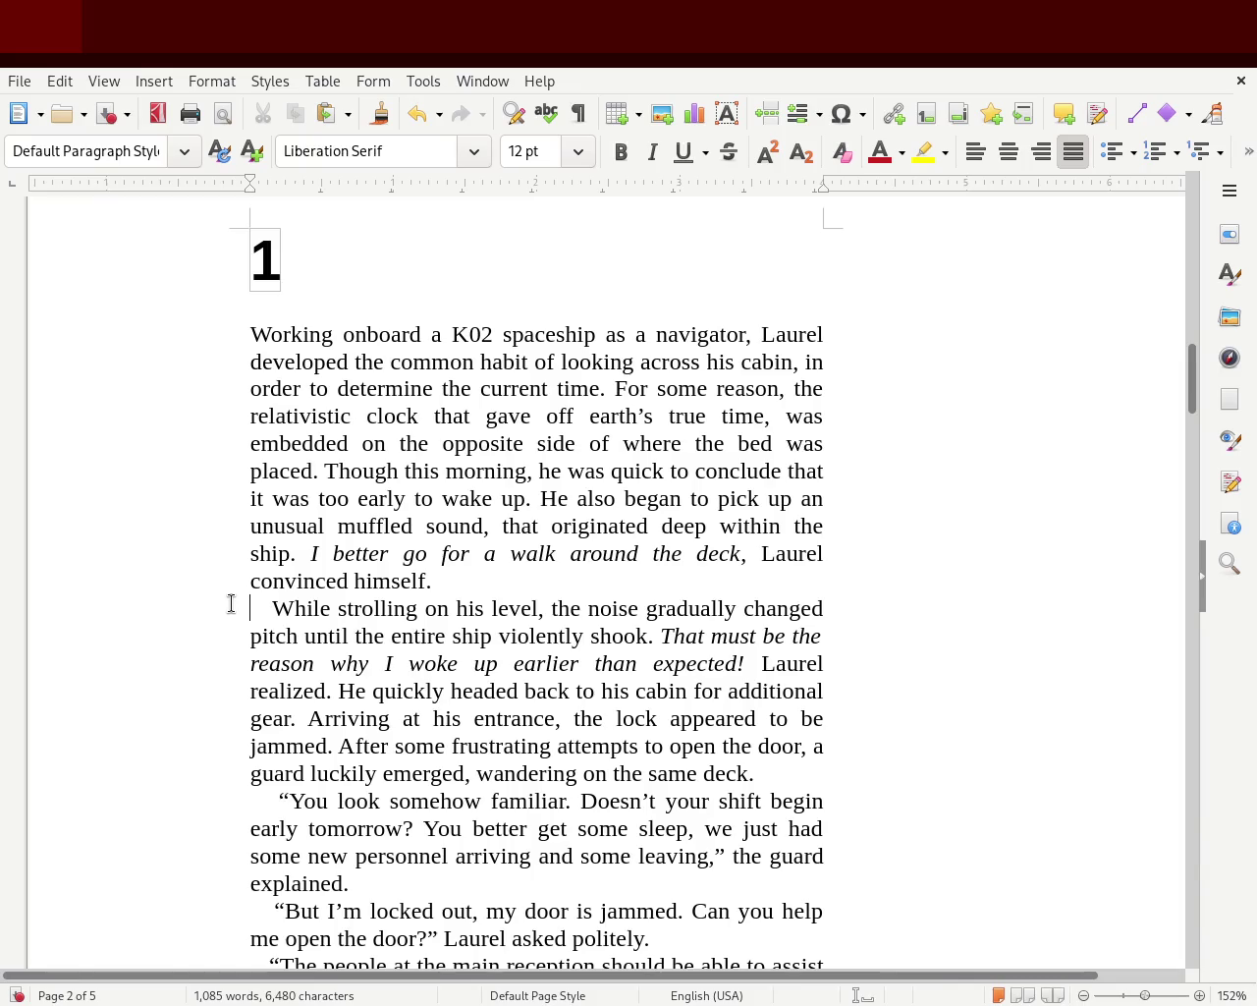
{"action": "left_click_drag", "start_coordinate": [244, 608], "coordinate": [271, 608]}
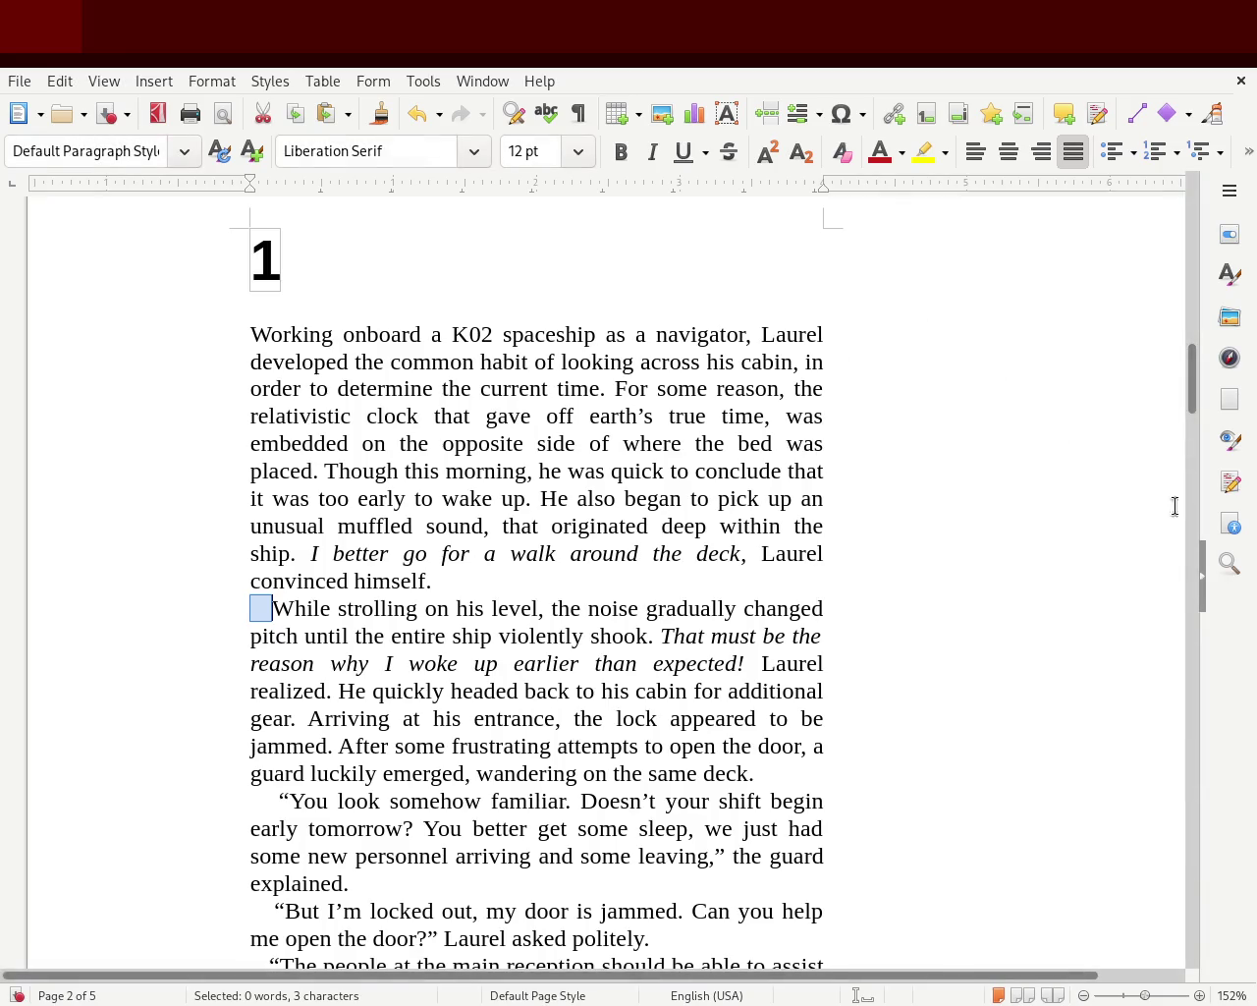
{"action": "mouse_move", "coordinate": [1191, 397]}
{"action": "left_mouse_down"}
{"action": "mouse_move", "coordinate": [1172, 272]}
{"action": "mouse_move", "coordinate": [1165, 398]}
{"action": "left_mouse_up"}
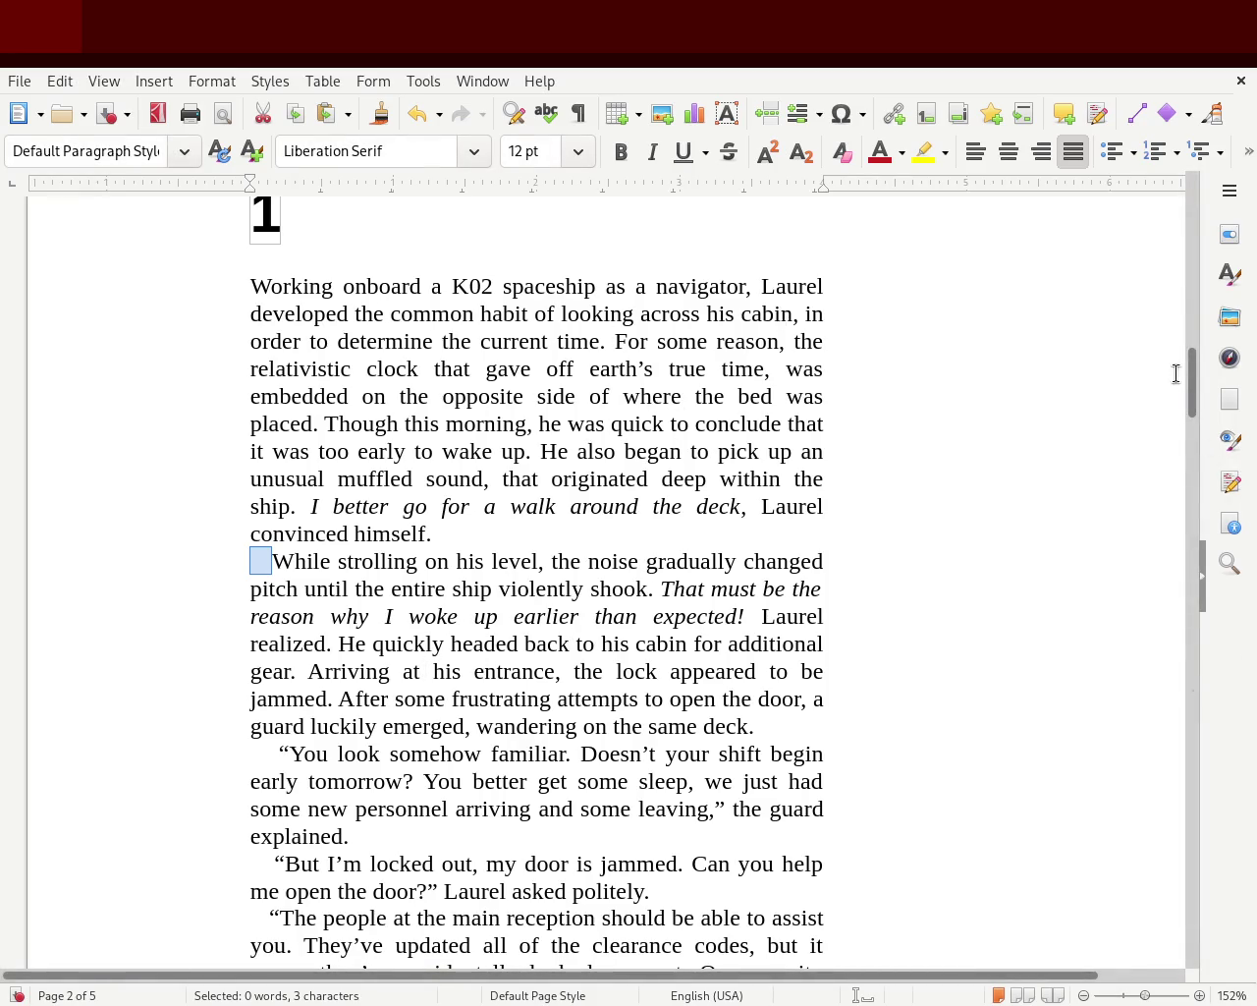
{"action": "left_click_drag", "start_coordinate": [1190, 406], "coordinate": [1160, 370]}
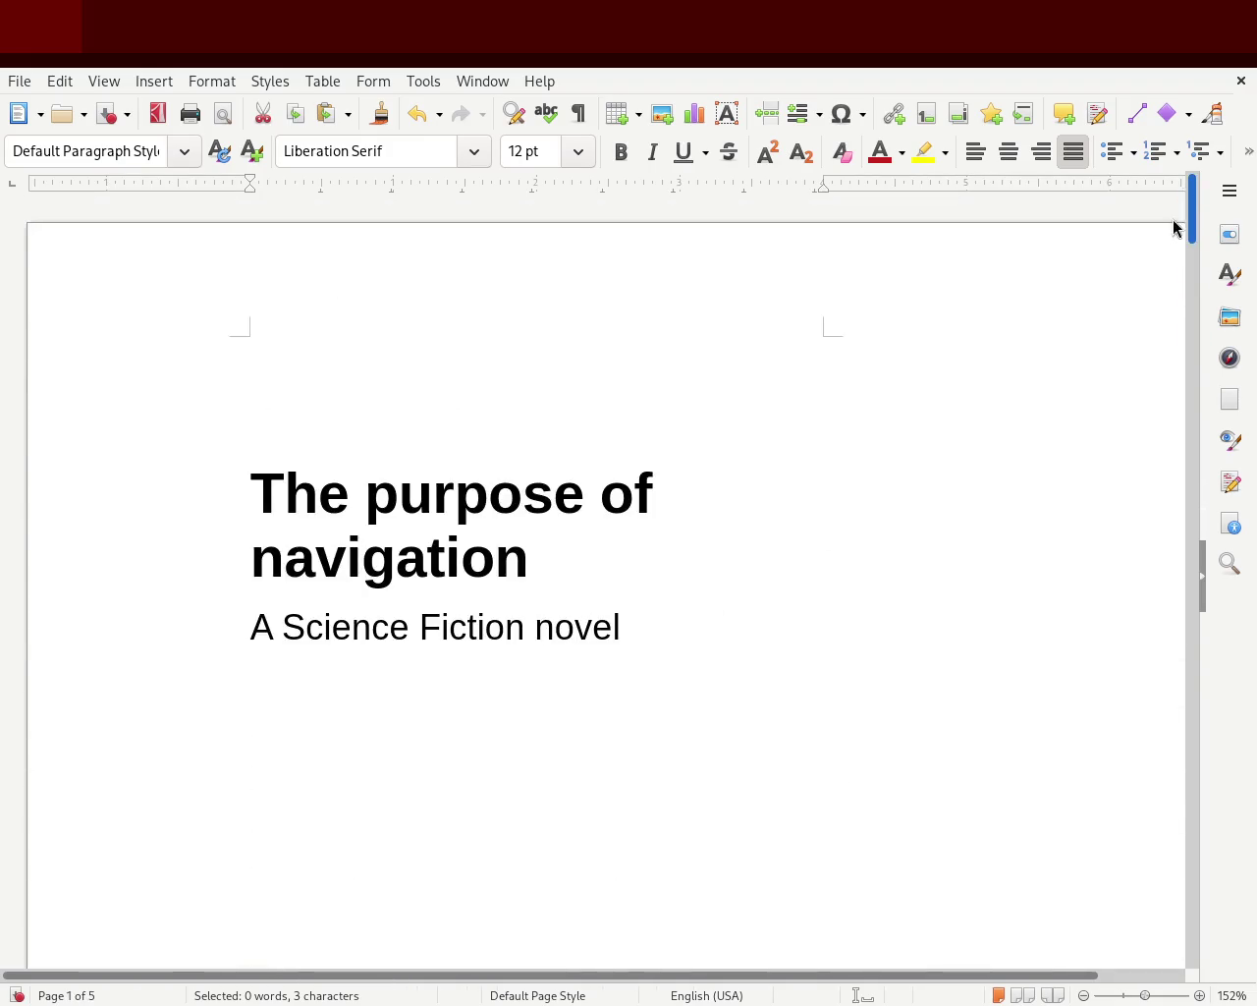
- Scroll to the chapter 1 heading at the top of page 2 and place the cursor in 'shook'
{"action": "mouse_move", "coordinate": [1159, 370]}
{"action": "left_mouse_down"}
{"action": "mouse_move", "coordinate": [1102, 949]}
{"action": "mouse_move", "coordinate": [1128, 766]}
{"action": "mouse_move", "coordinate": [1120, 693]}
{"action": "left_mouse_up"}
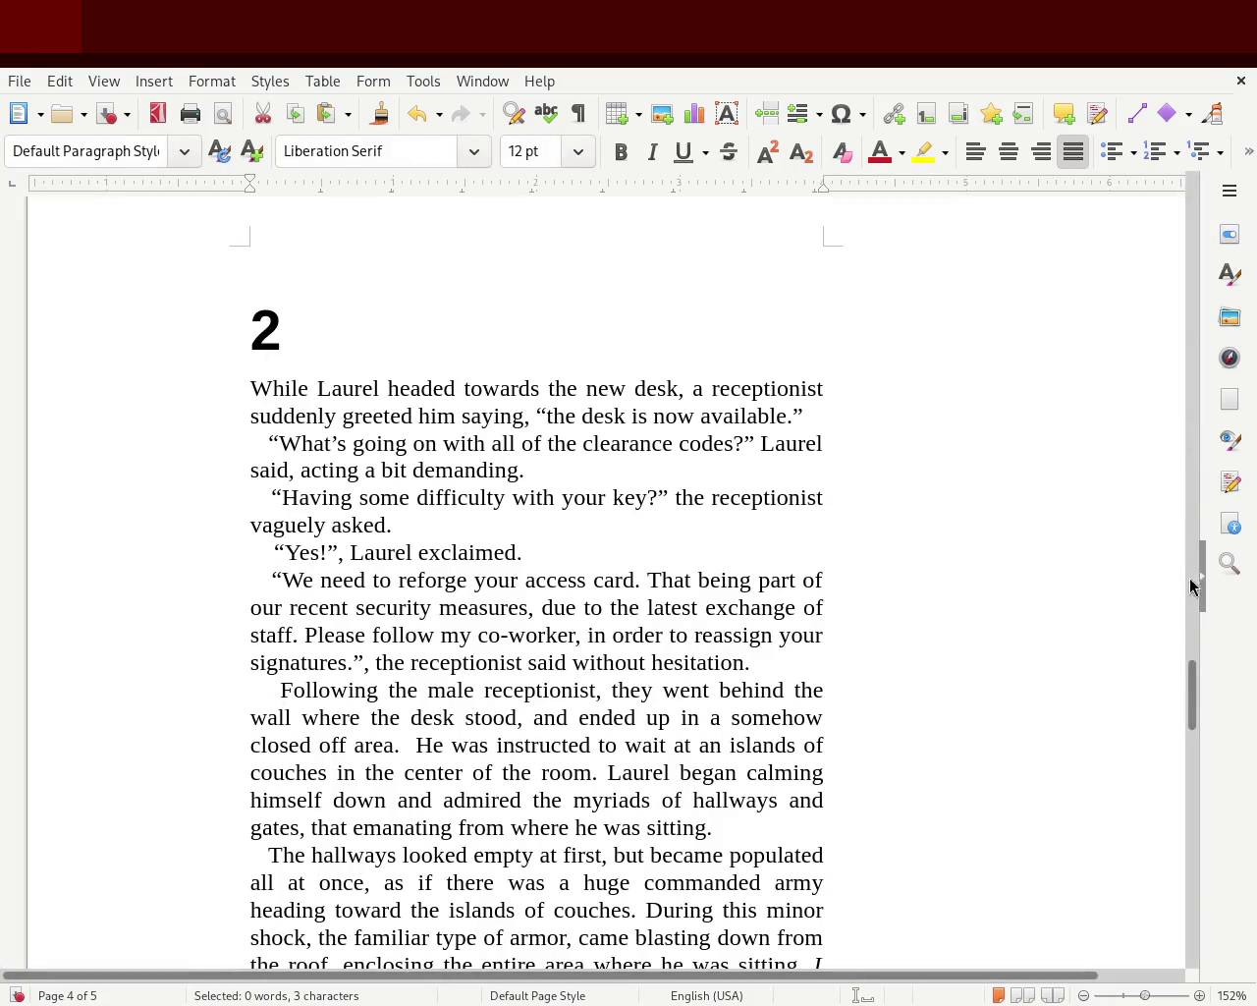
{"action": "mouse_move", "coordinate": [1192, 701]}
{"action": "left_mouse_down"}
{"action": "mouse_move", "coordinate": [1191, 203]}
{"action": "mouse_move", "coordinate": [1140, 389]}
{"action": "mouse_move", "coordinate": [1140, 353]}
{"action": "left_mouse_up"}
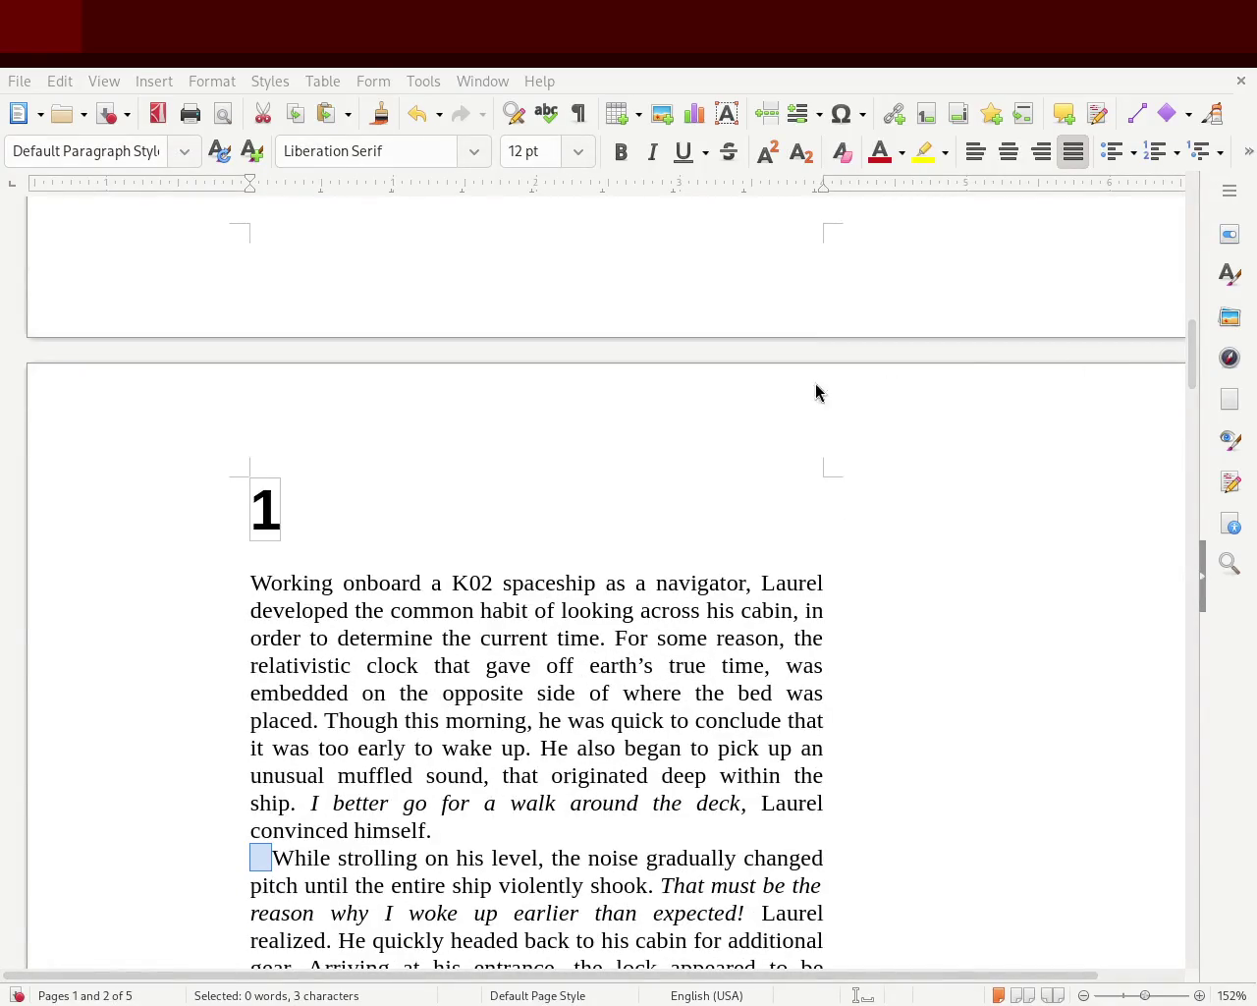
{"action": "left_click_drag", "start_coordinate": [1194, 358], "coordinate": [1188, 395]}
{"action": "left_click", "coordinate": [612, 539]}
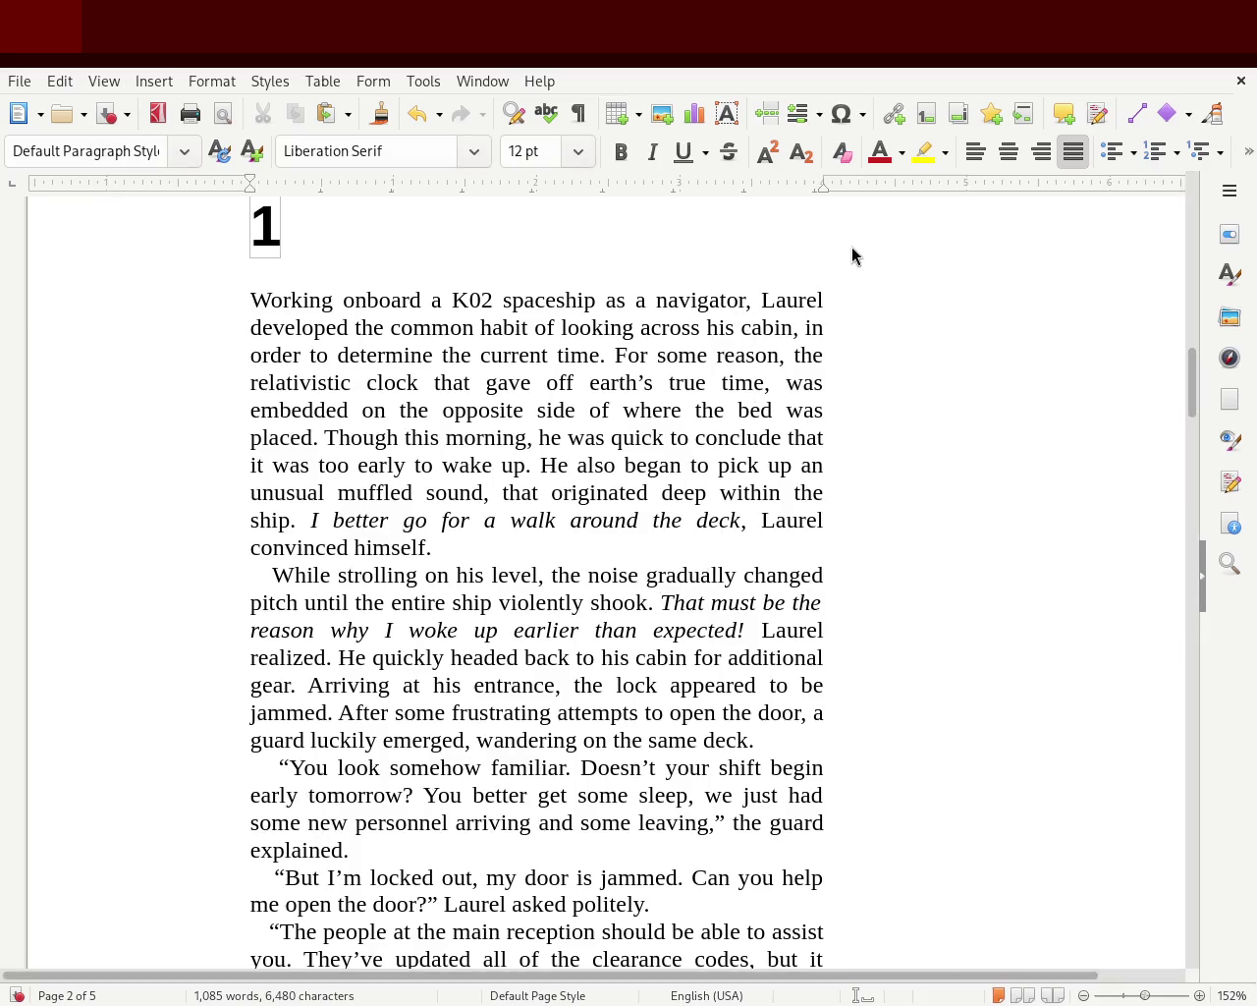
- Select the indent before the 'While strolling' paragraph to check it, then clear the selection
{"action": "mouse_move", "coordinate": [1190, 400]}
{"action": "left_mouse_down"}
{"action": "mouse_move", "coordinate": [1168, 383]}
{"action": "mouse_move", "coordinate": [1174, 403]}
{"action": "left_mouse_up"}
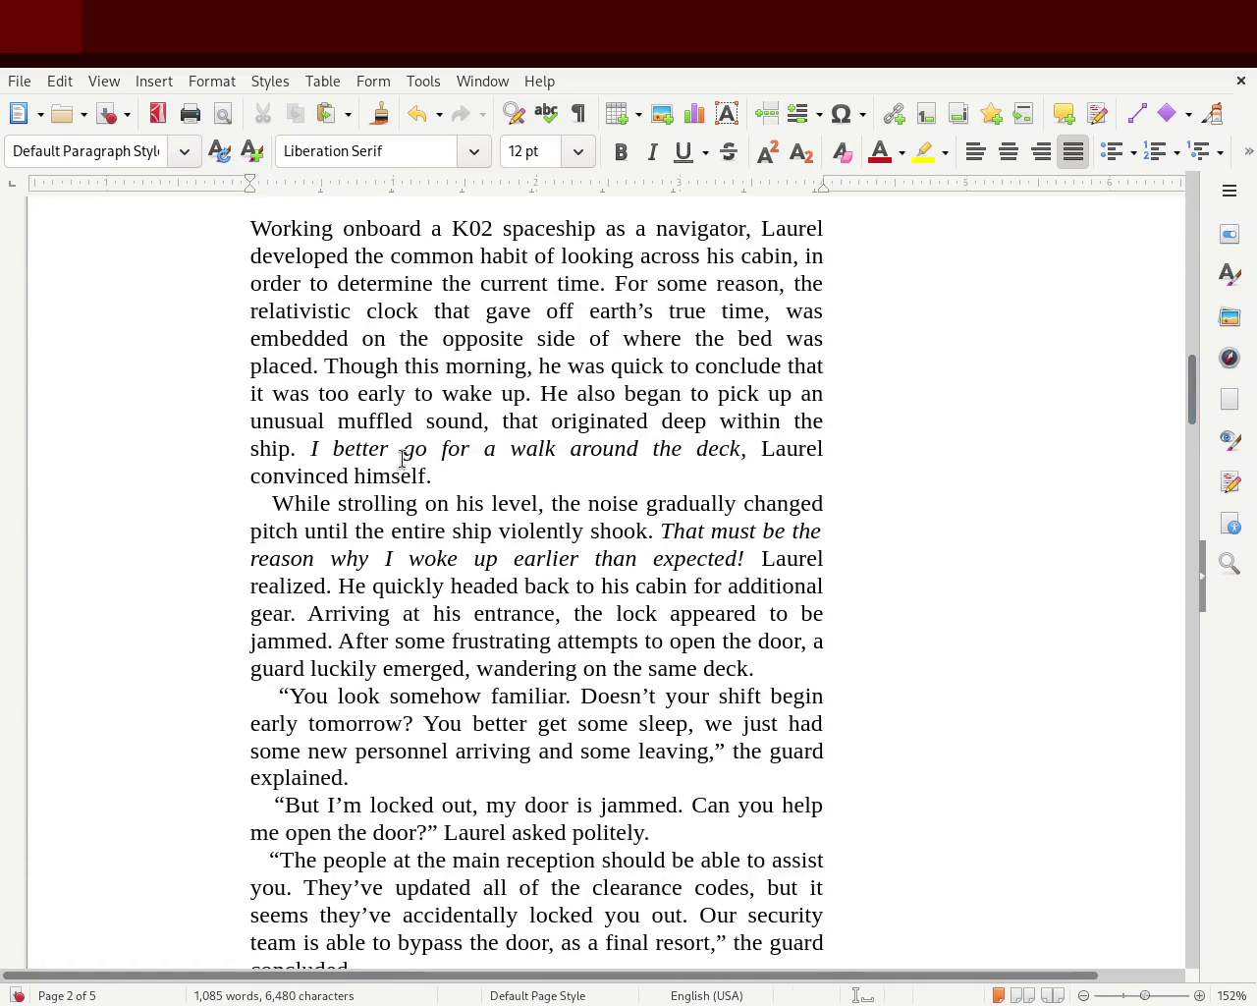
{"action": "left_click_drag", "start_coordinate": [278, 506], "coordinate": [197, 507]}
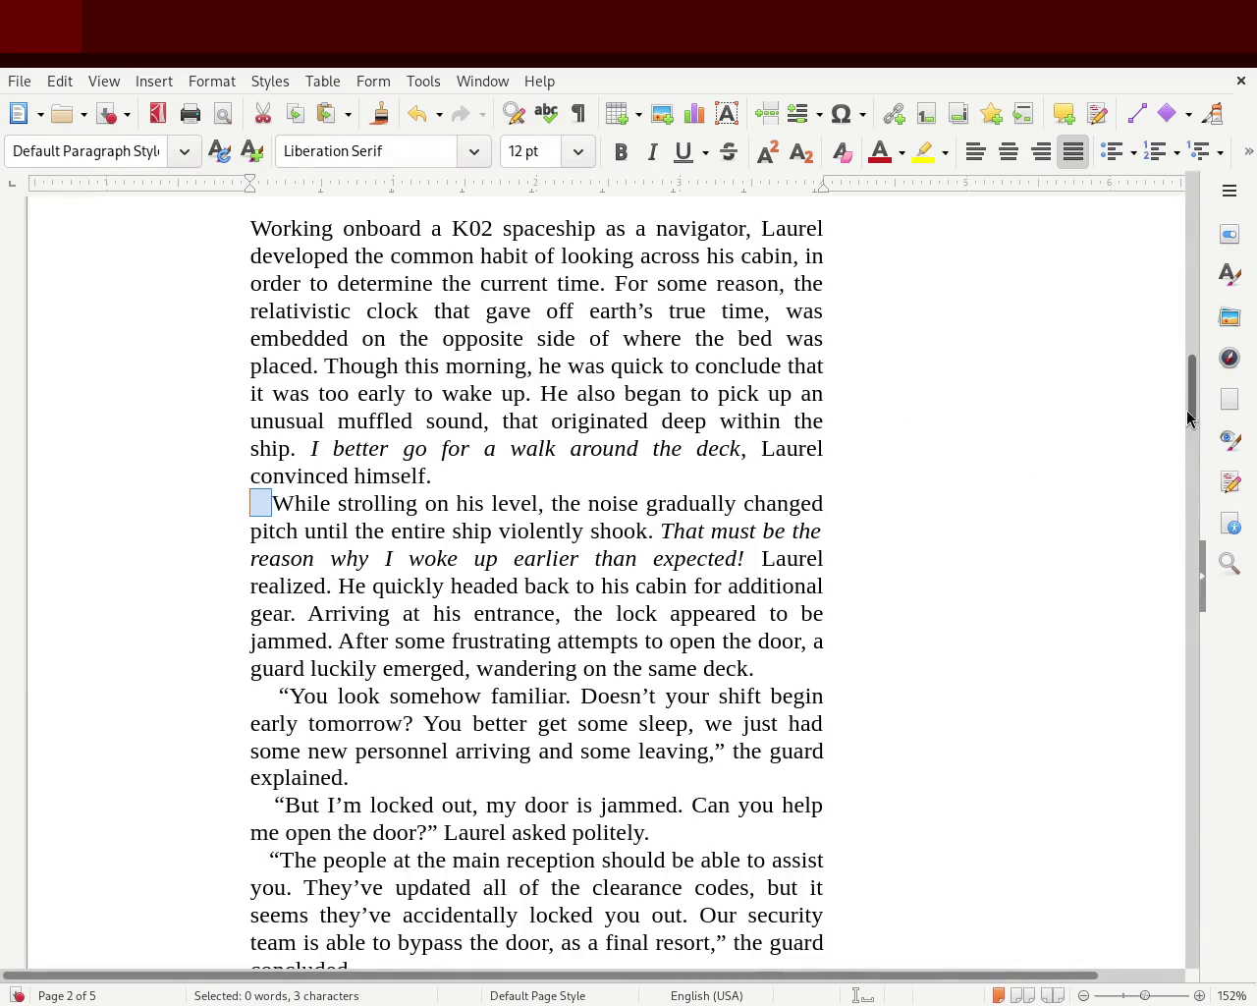
{"action": "mouse_move", "coordinate": [1196, 386]}
{"action": "left_mouse_down"}
{"action": "mouse_move", "coordinate": [1188, 160]}
{"action": "mouse_move", "coordinate": [1164, 383]}
{"action": "left_mouse_up"}
{"action": "scroll", "coordinate": [1163, 384], "scroll_direction": "down", "scroll_amount": 1}
{"action": "scroll", "coordinate": [1162, 384], "scroll_direction": "up", "scroll_amount": 2}
{"action": "scroll", "coordinate": [1163, 384], "scroll_direction": "down", "scroll_amount": 1}
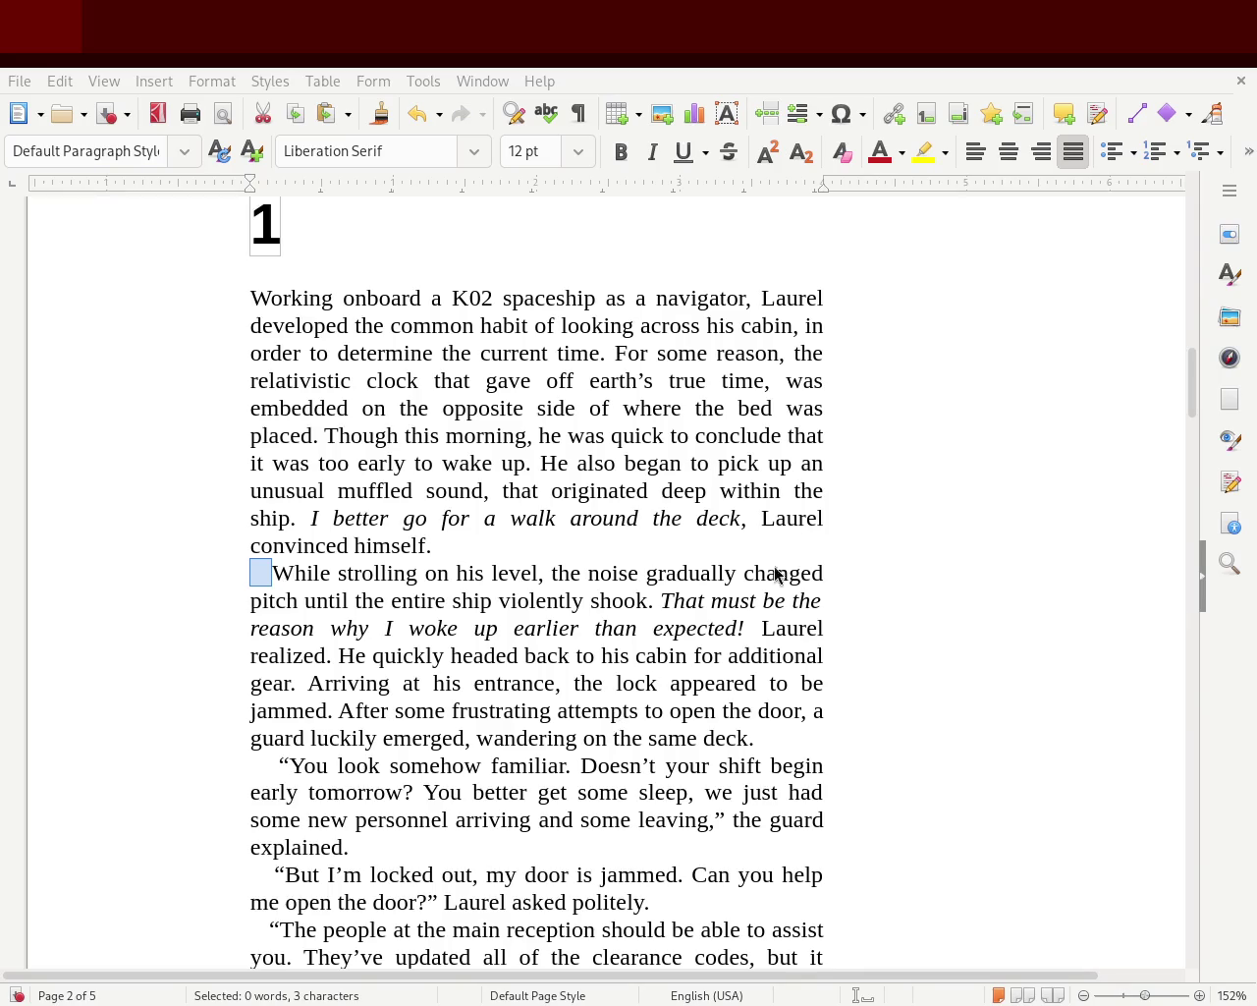
{"action": "left_click", "coordinate": [411, 323]}
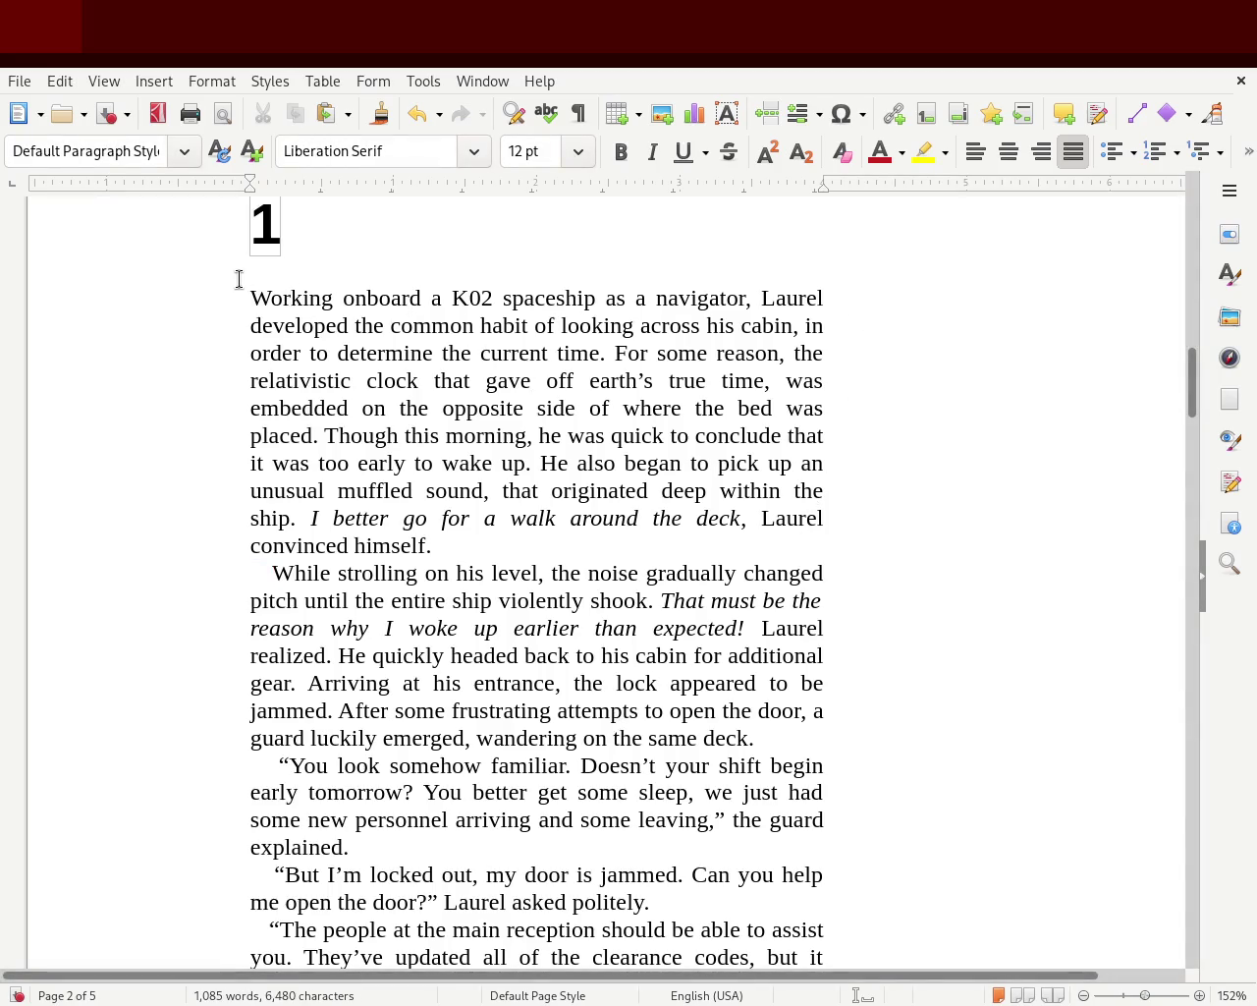
- Scroll down to the chapter 2 heading on page 4
{"action": "left_click_drag", "start_coordinate": [240, 285], "coordinate": [449, 763]}
{"action": "left_click", "coordinate": [578, 792]}
{"action": "left_click_drag", "start_coordinate": [1197, 364], "coordinate": [1185, 489]}
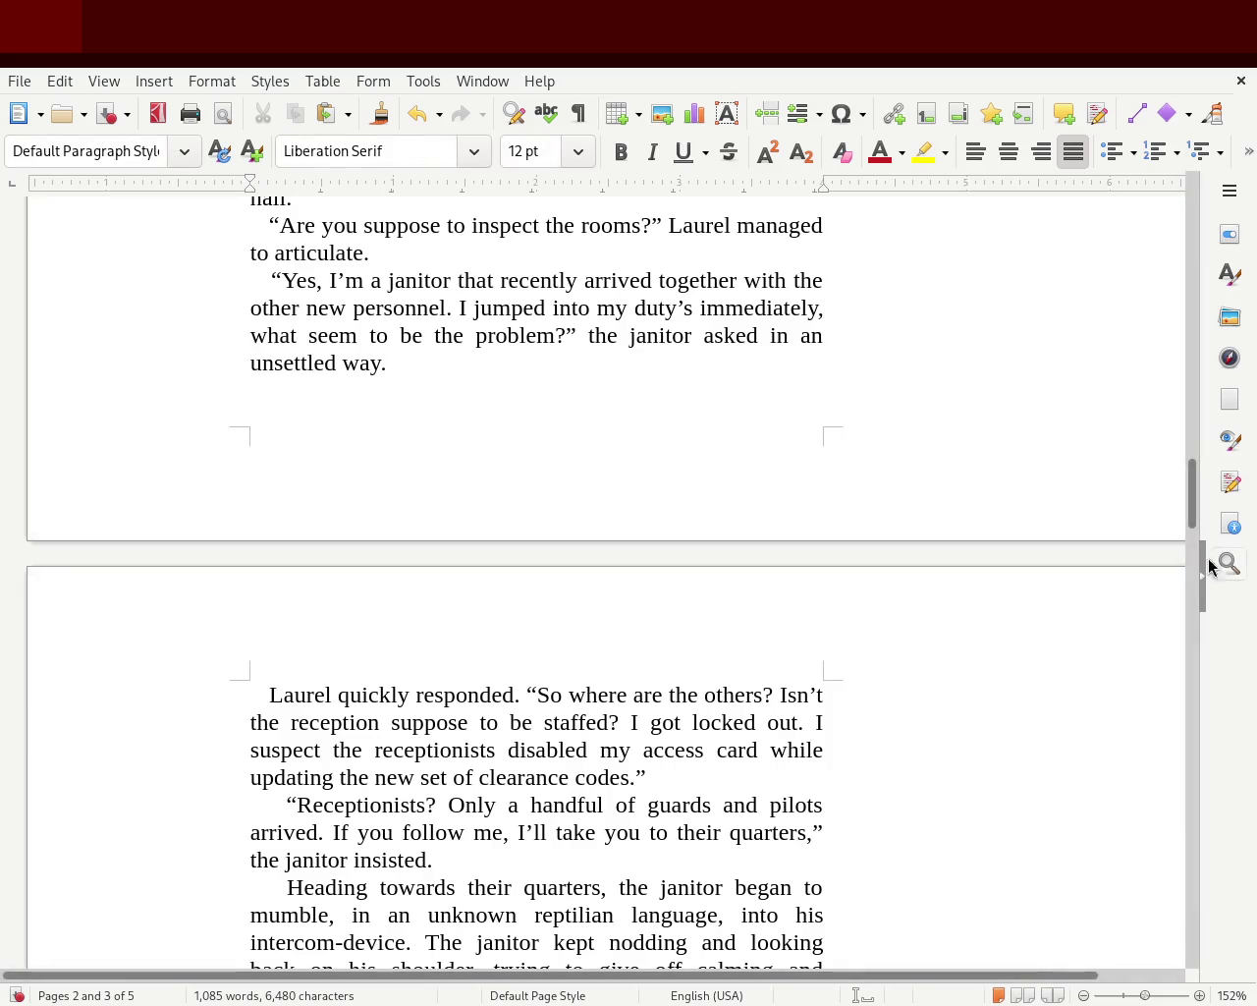
{"action": "left_click_drag", "start_coordinate": [1190, 477], "coordinate": [1189, 691]}
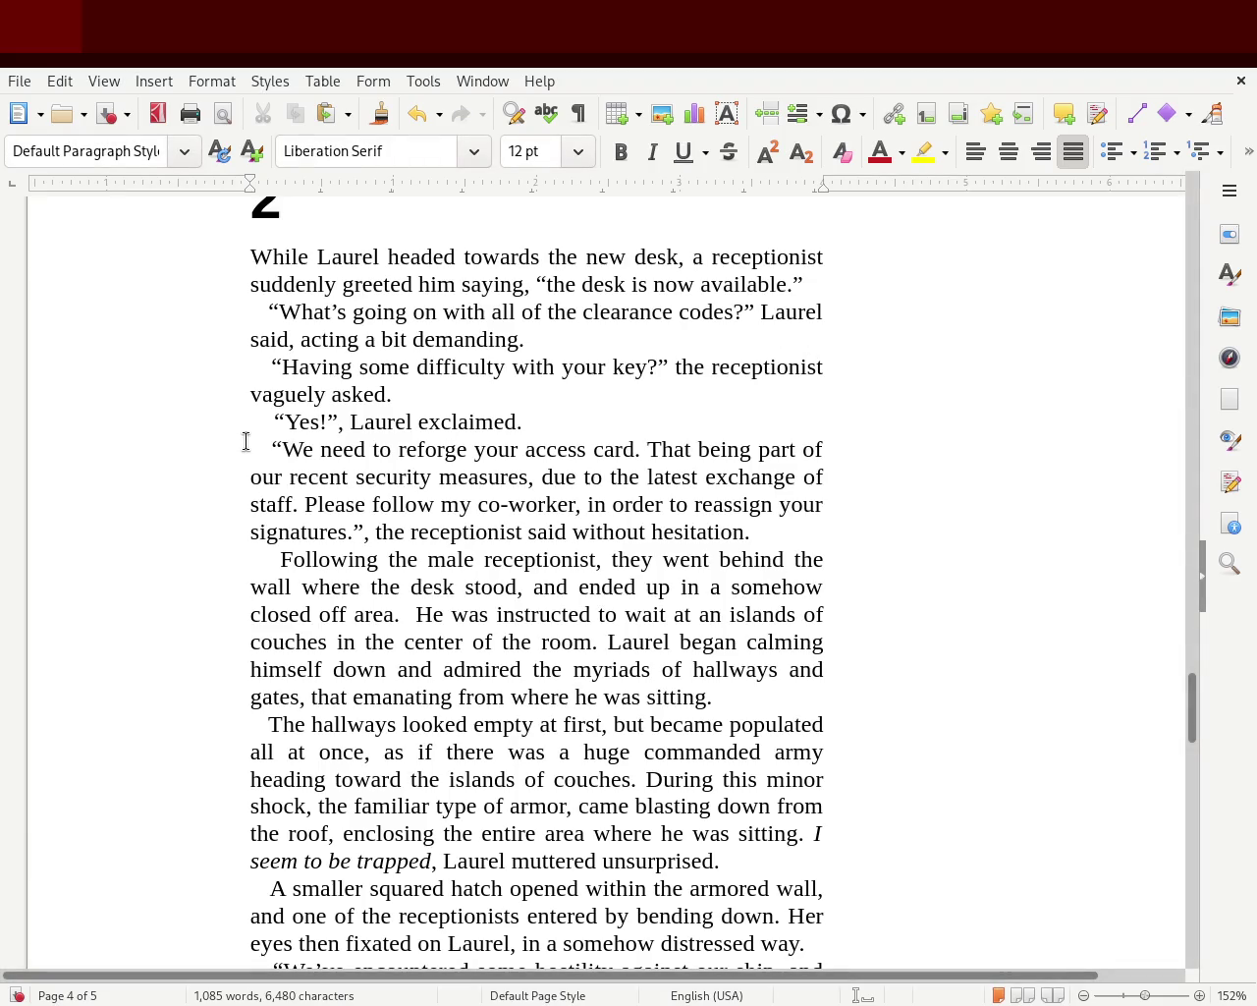
- Select the leading indent of the 'Yes!' line, then scroll back up to page 2
{"action": "mouse_move", "coordinate": [248, 448]}
{"action": "left_mouse_down"}
{"action": "mouse_move", "coordinate": [273, 448]}
{"action": "mouse_move", "coordinate": [275, 420]}
{"action": "left_mouse_up"}
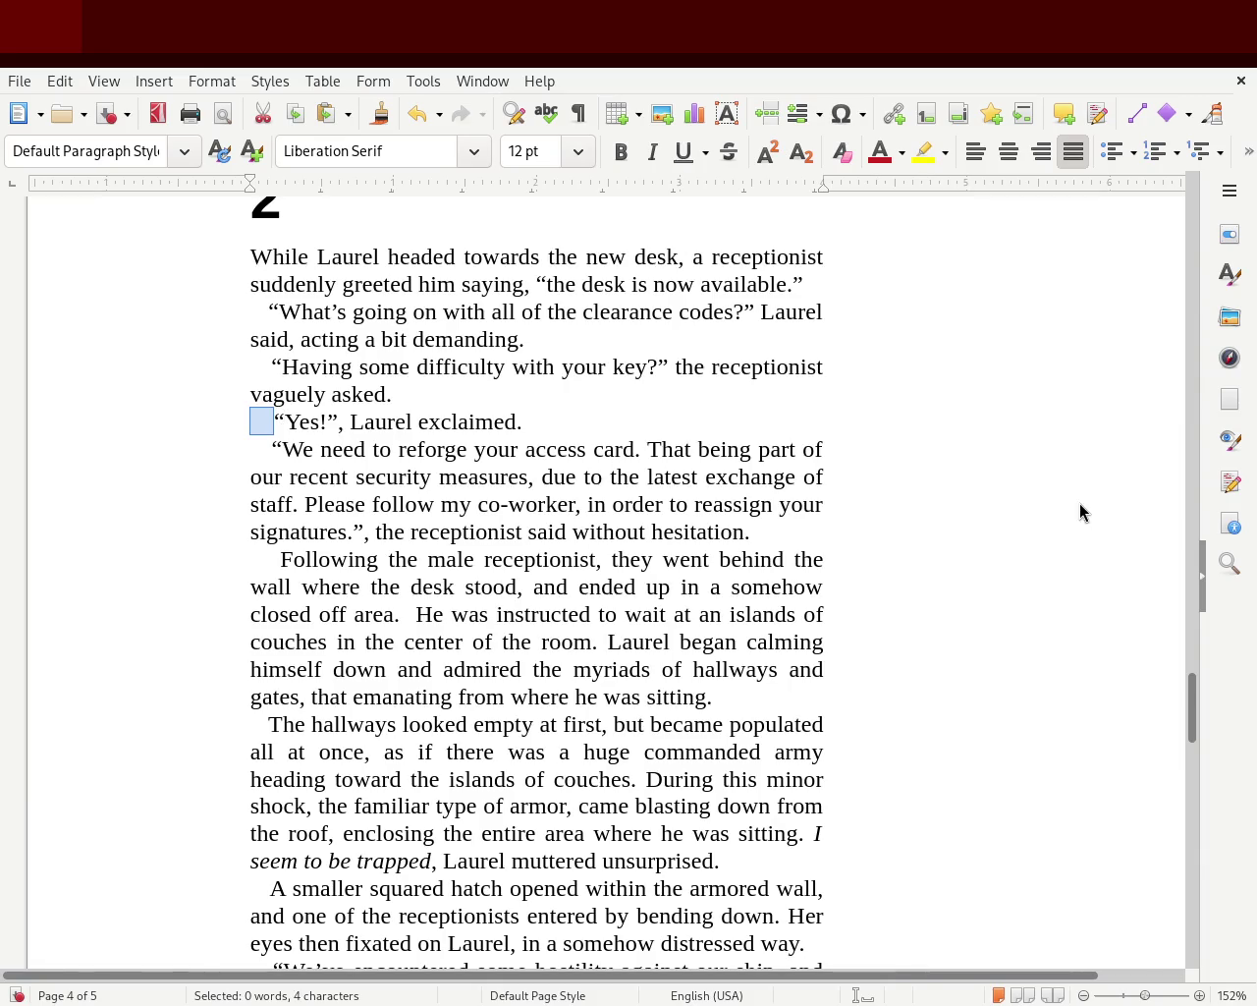
{"action": "left_click_drag", "start_coordinate": [1198, 713], "coordinate": [1192, 337]}
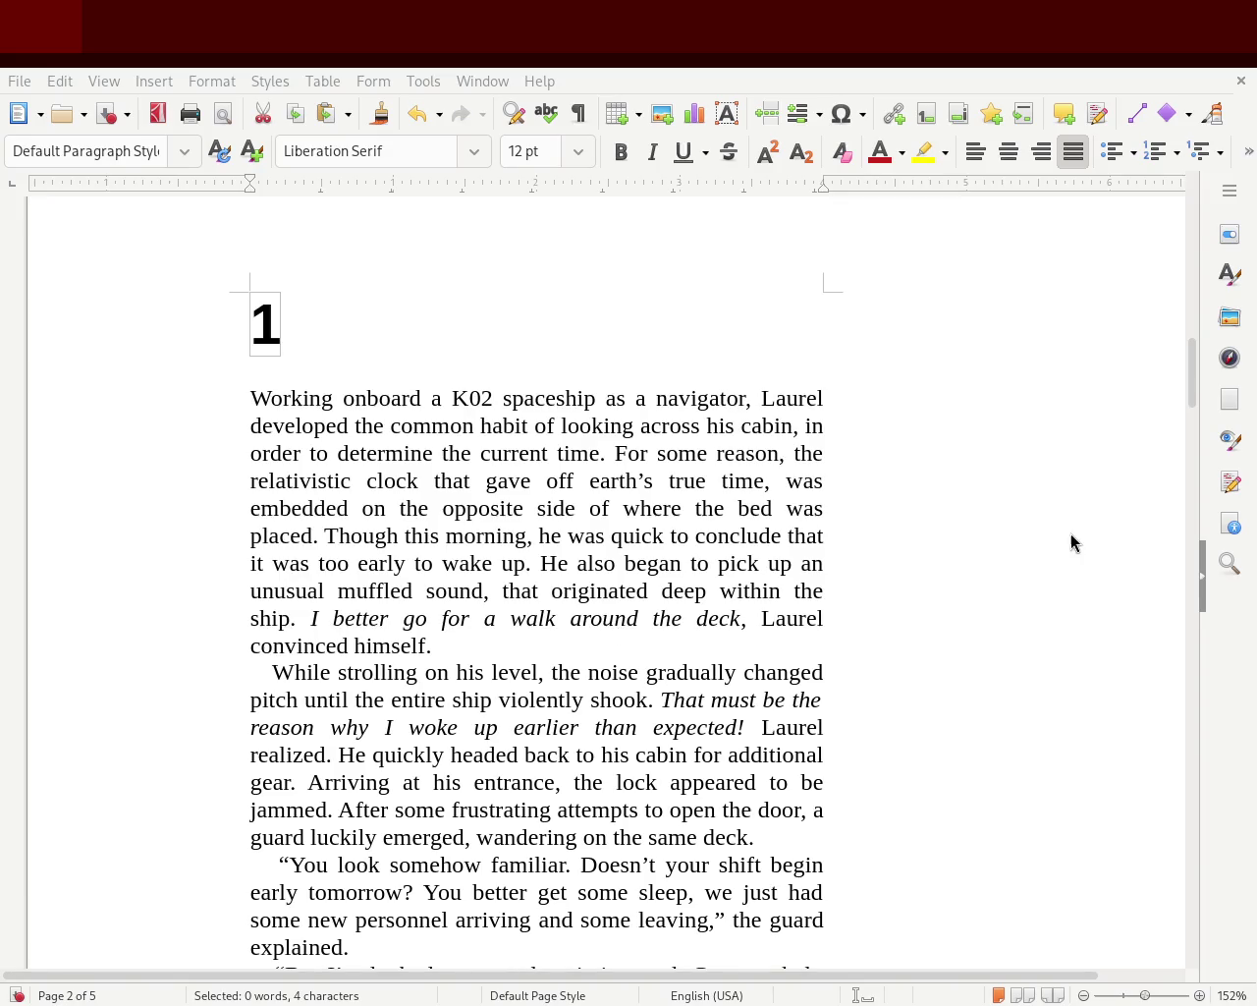
- Select the indent before 'While', then scroll down to chapter 2 on page 4
{"action": "left_click_drag", "start_coordinate": [246, 671], "coordinate": [272, 671]}
{"action": "mouse_move", "coordinate": [1192, 385]}
{"action": "left_mouse_down"}
{"action": "mouse_move", "coordinate": [1200, 272]}
{"action": "mouse_move", "coordinate": [1153, 719]}
{"action": "left_mouse_up"}
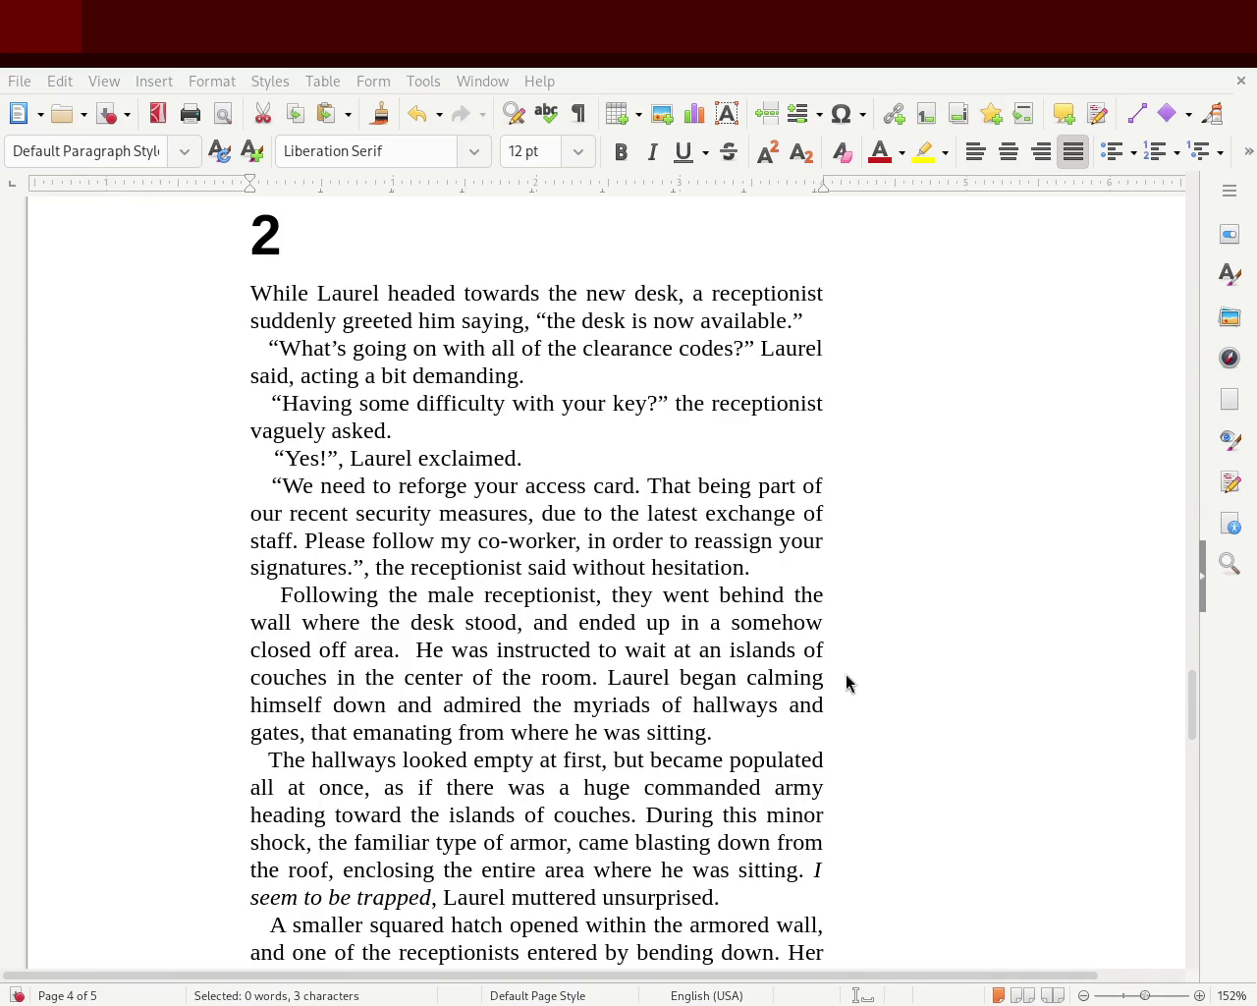
- Select the indent before 'Yes!', then scroll to page 2 and select the indent before 'While strolling'
{"action": "left_click_drag", "start_coordinate": [235, 459], "coordinate": [273, 458]}
{"action": "mouse_move", "coordinate": [1192, 705]}
{"action": "left_mouse_down"}
{"action": "mouse_move", "coordinate": [1213, 495]}
{"action": "mouse_move", "coordinate": [1209, 221]}
{"action": "mouse_move", "coordinate": [1212, 417]}
{"action": "left_mouse_up"}
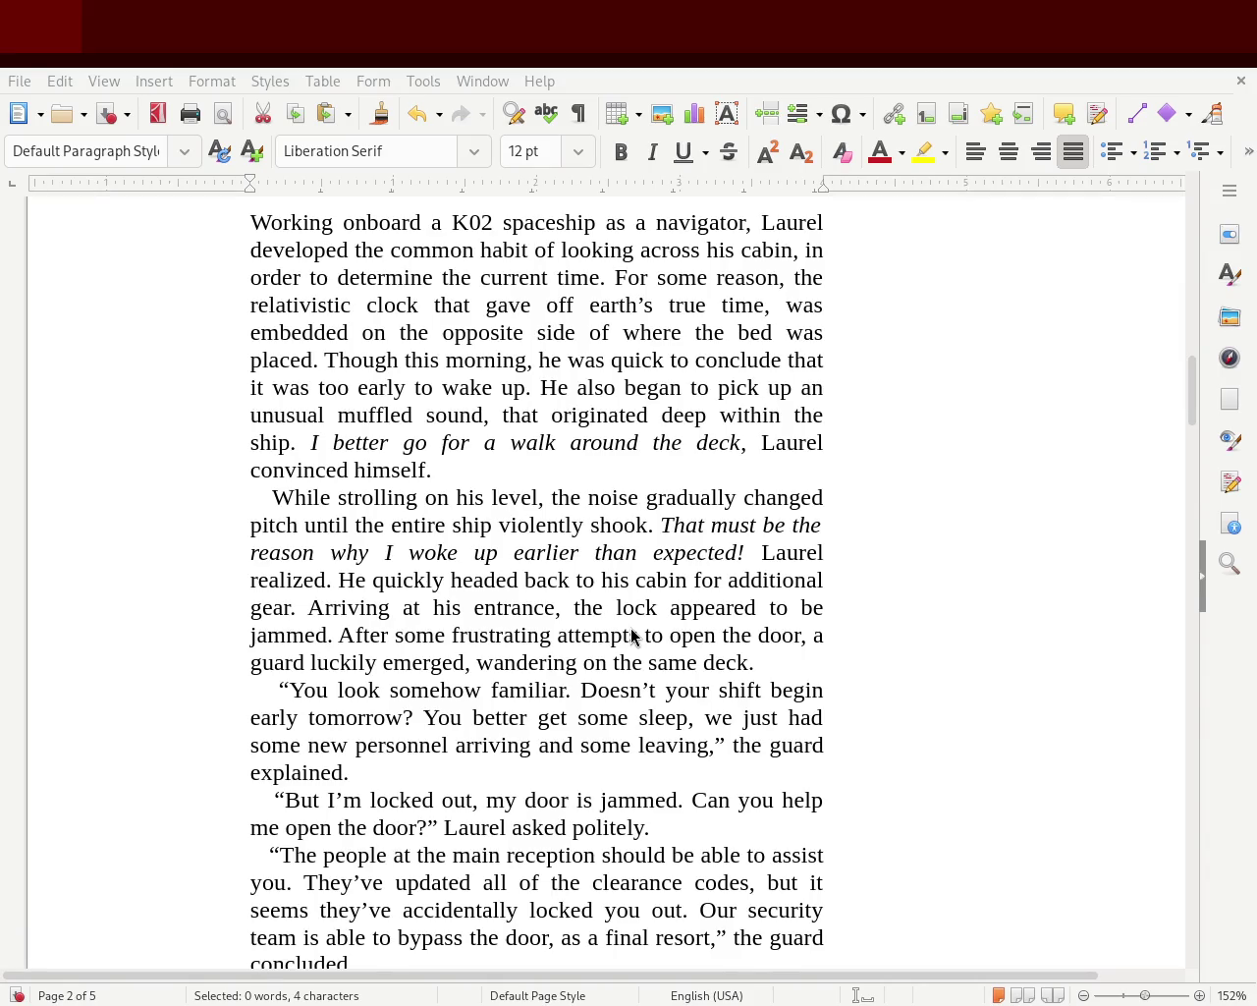
{"action": "mouse_move", "coordinate": [1194, 397]}
{"action": "left_mouse_down"}
{"action": "mouse_move", "coordinate": [1198, 258]}
{"action": "mouse_move", "coordinate": [1185, 219]}
{"action": "mouse_move", "coordinate": [1151, 398]}
{"action": "left_mouse_up"}
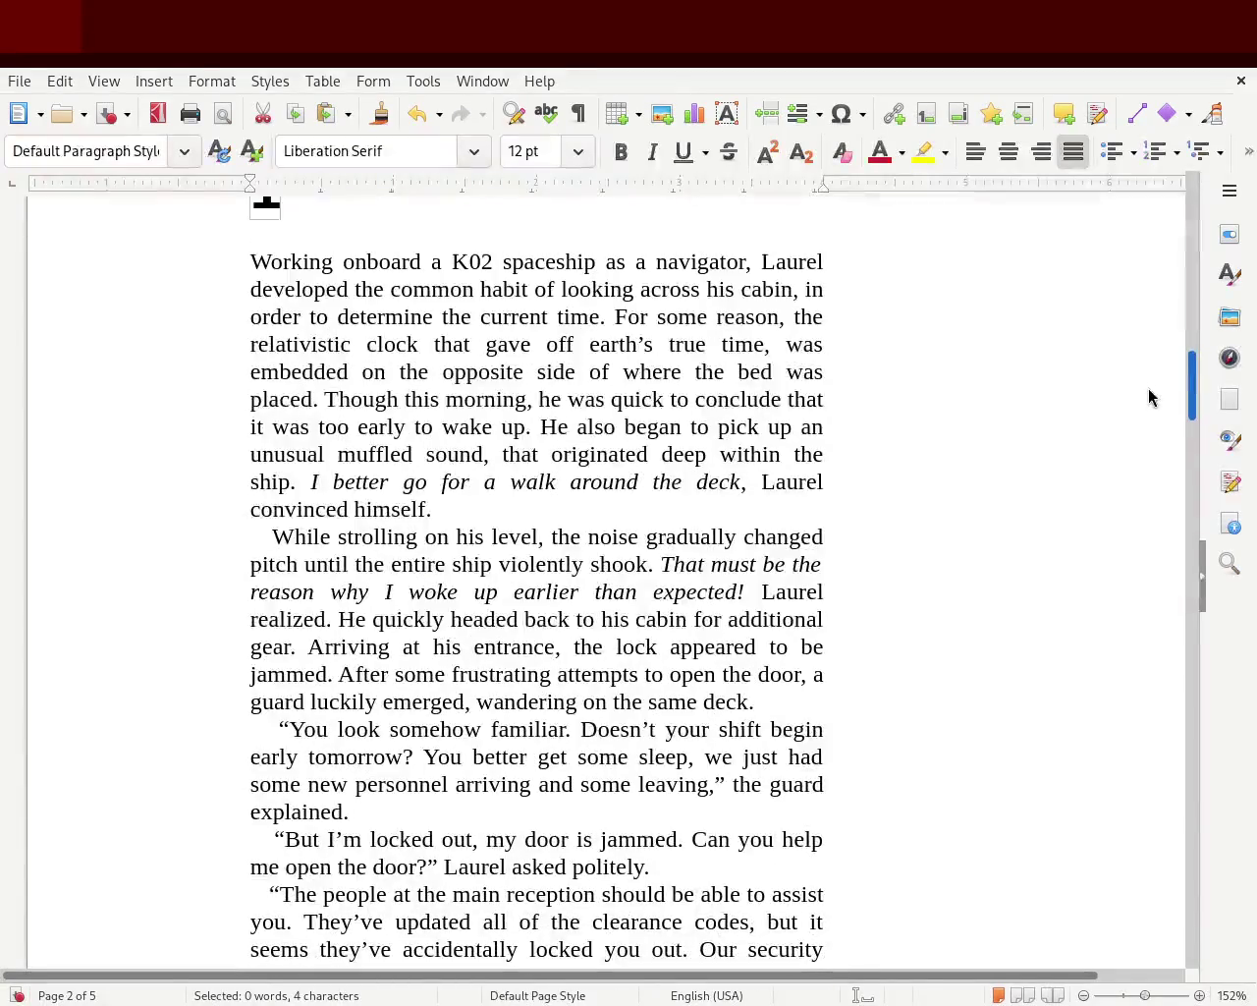
{"action": "left_click", "coordinate": [235, 542]}
{"action": "left_click_drag", "start_coordinate": [235, 542], "coordinate": [271, 538]}
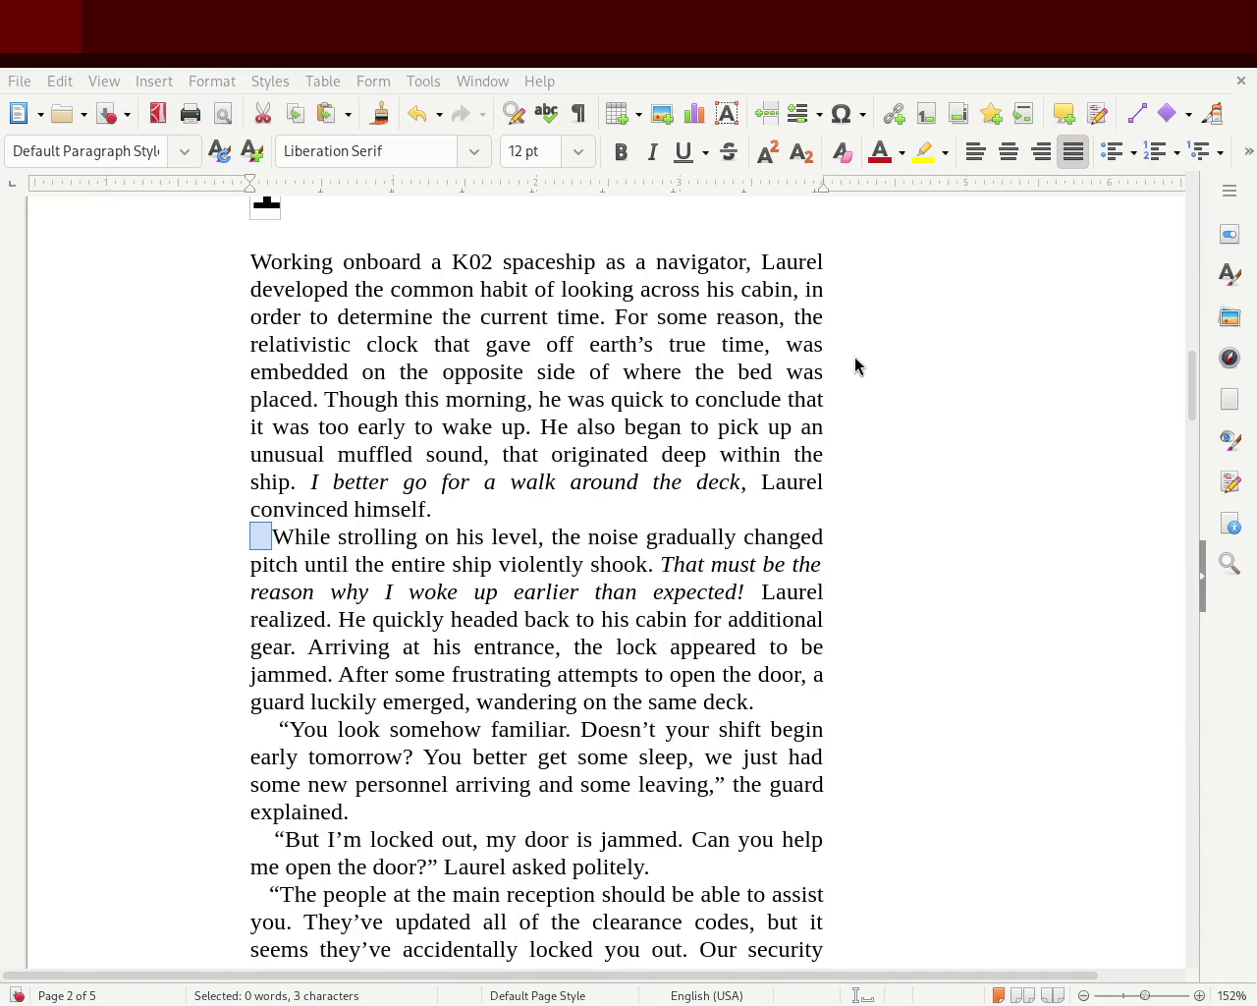
- Clear the indent selection and scroll to the top of page 1
{"action": "mouse_move", "coordinate": [1196, 375]}
{"action": "left_mouse_down"}
{"action": "mouse_move", "coordinate": [1134, 173]}
{"action": "mouse_move", "coordinate": [1144, 379]}
{"action": "left_mouse_up"}
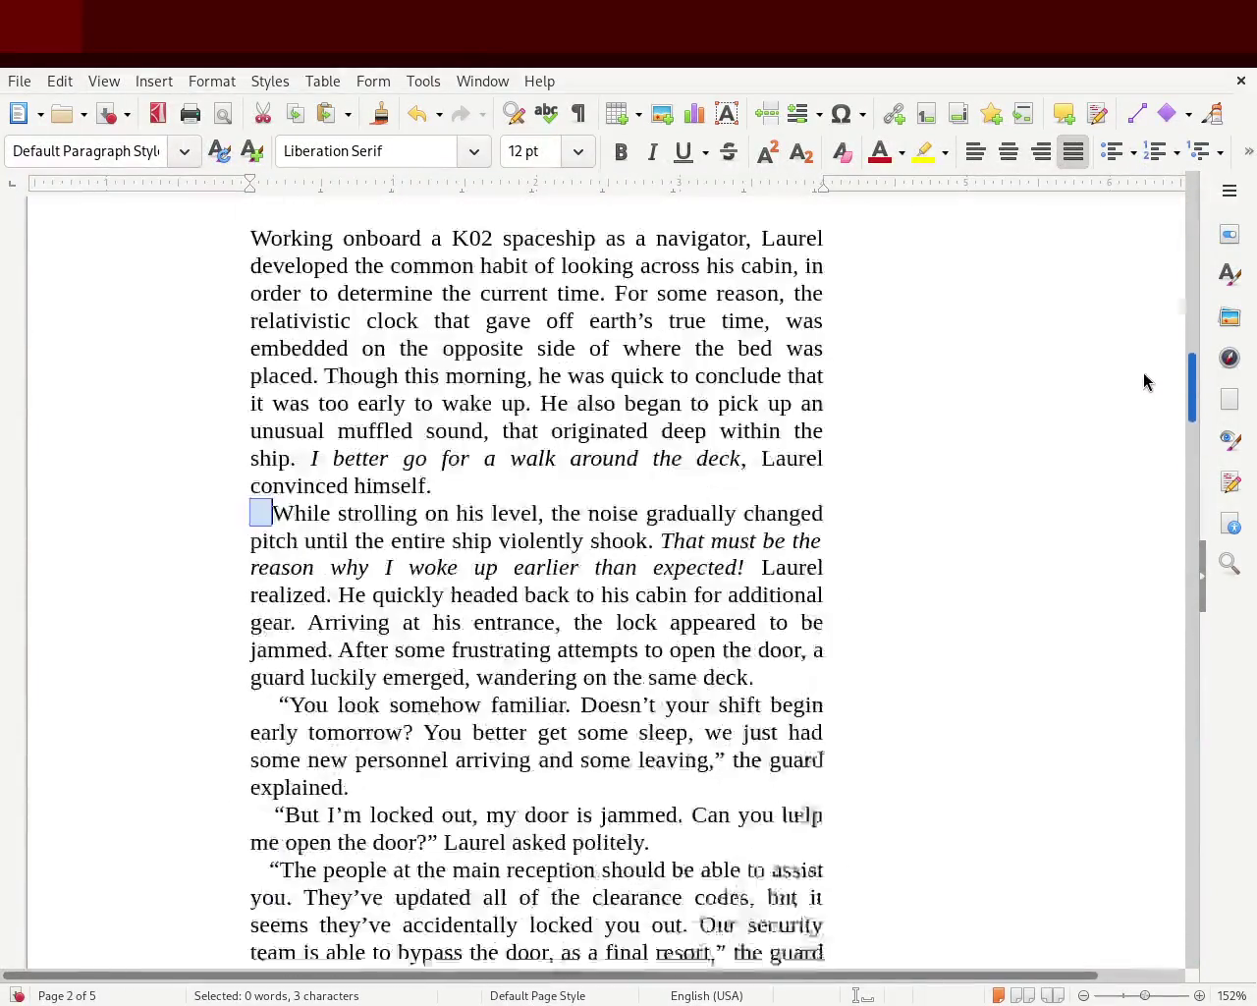
{"action": "left_click", "coordinate": [513, 504]}
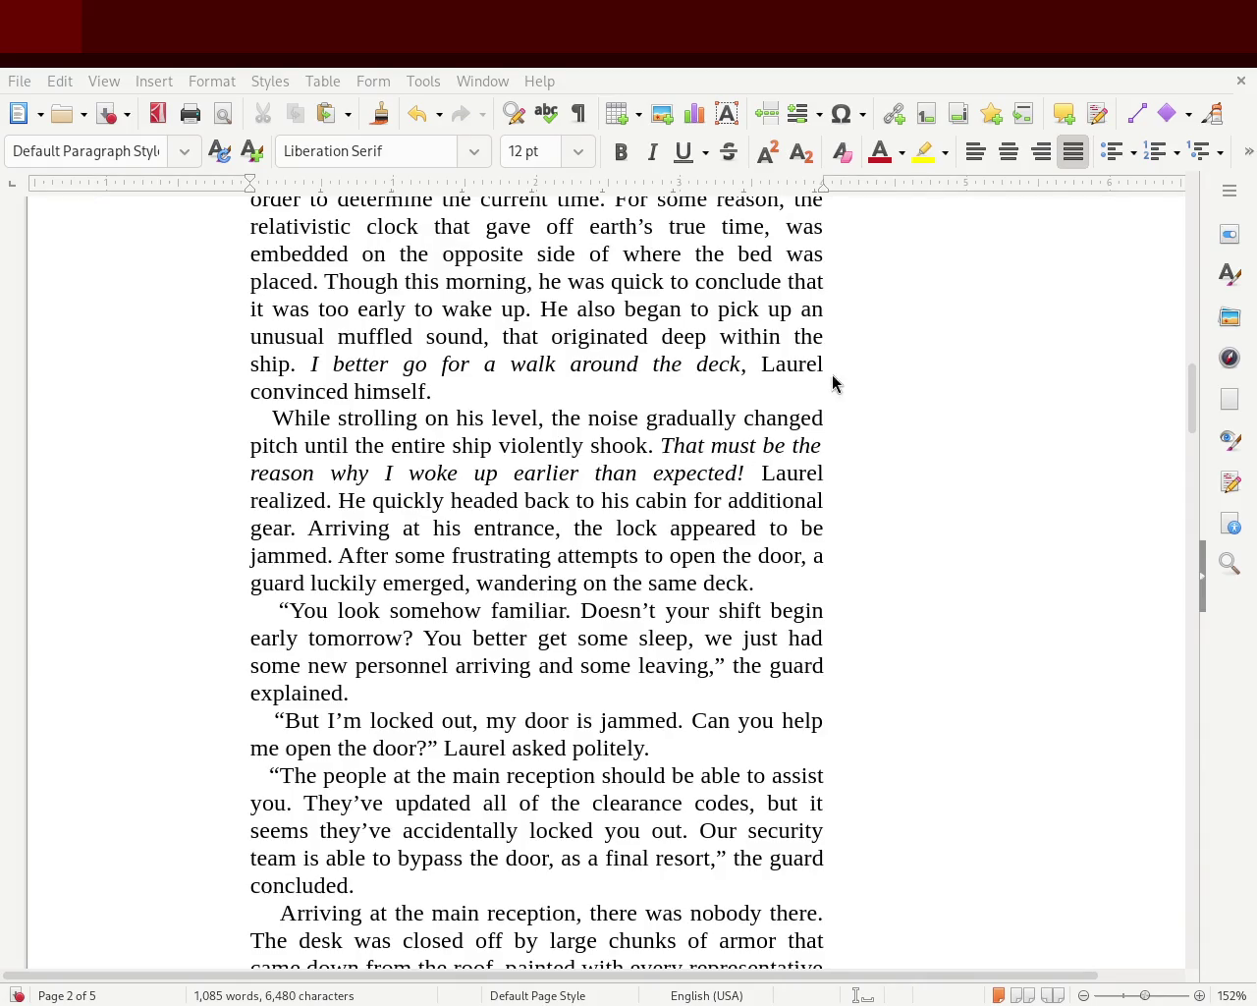
{"action": "left_click_drag", "start_coordinate": [1192, 412], "coordinate": [1191, 373]}
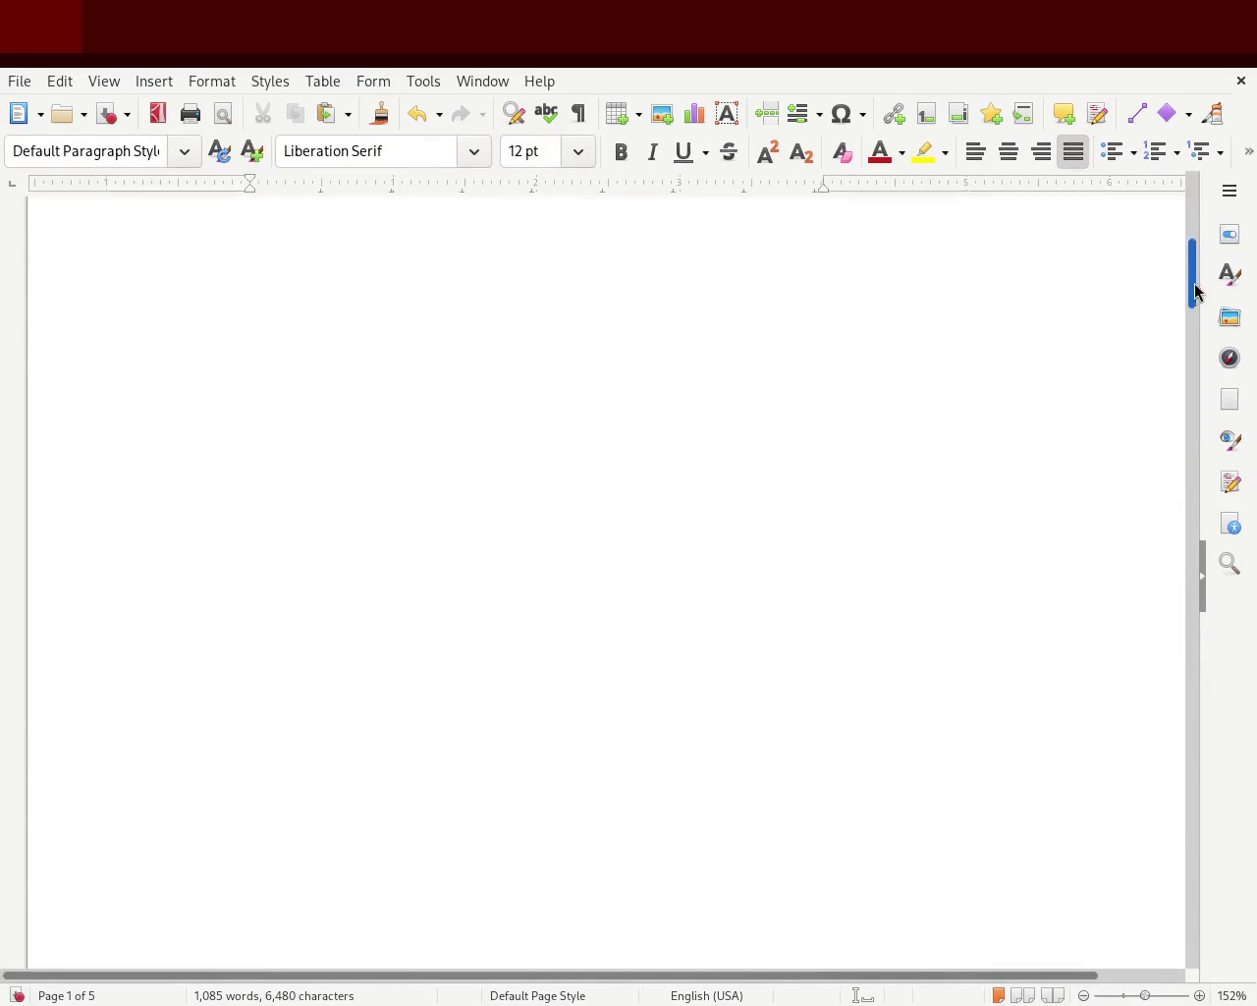
{"action": "scroll", "coordinate": [1167, 395], "scroll_direction": "down", "scroll_amount": 5}
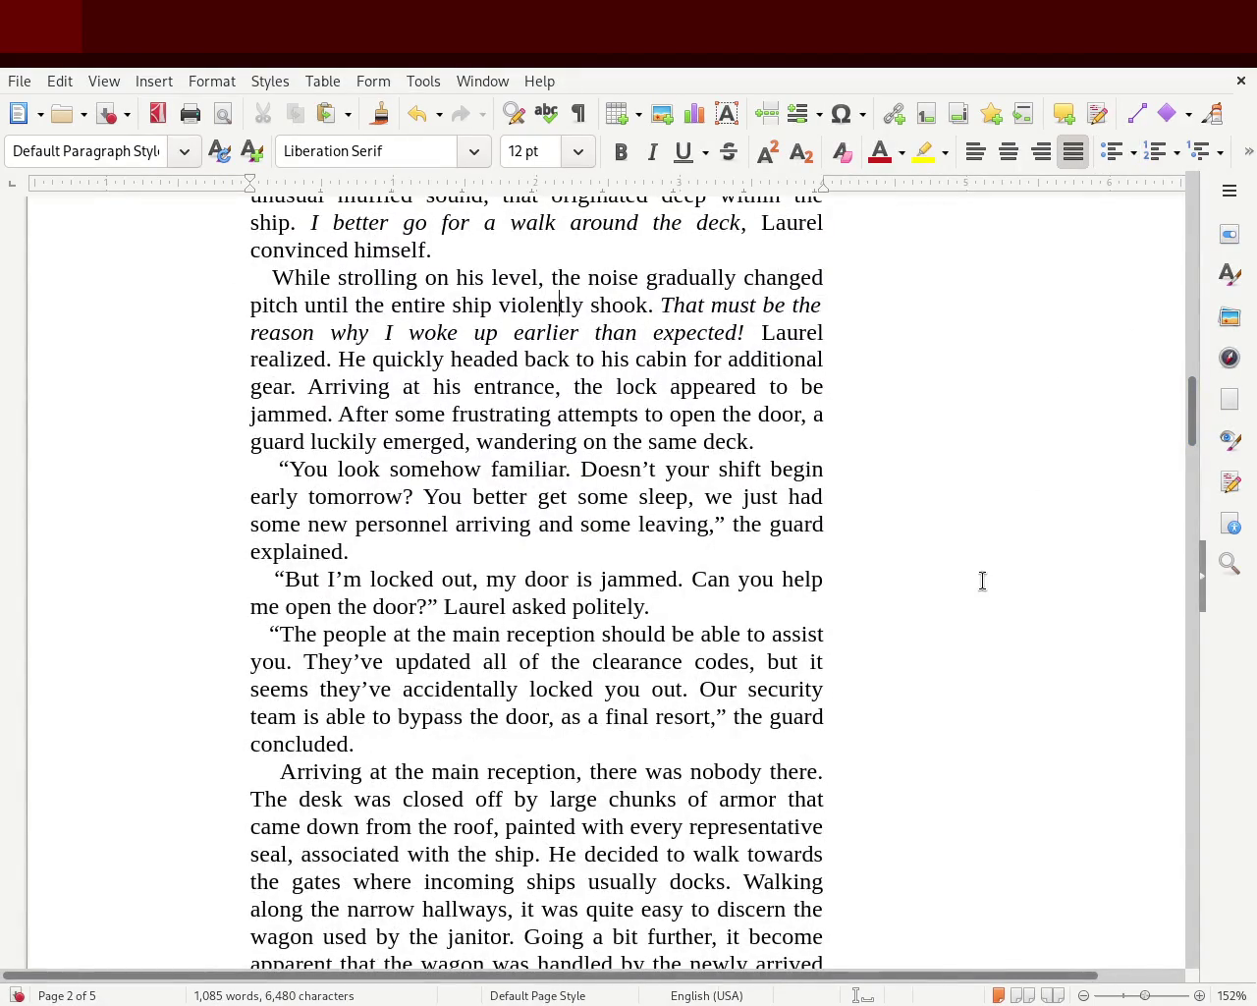
{"action": "mouse_move", "coordinate": [442, 560]}
{"action": "left_mouse_down"}
{"action": "mouse_move", "coordinate": [324, 496]}
{"action": "mouse_move", "coordinate": [226, 271]}
{"action": "left_mouse_up"}
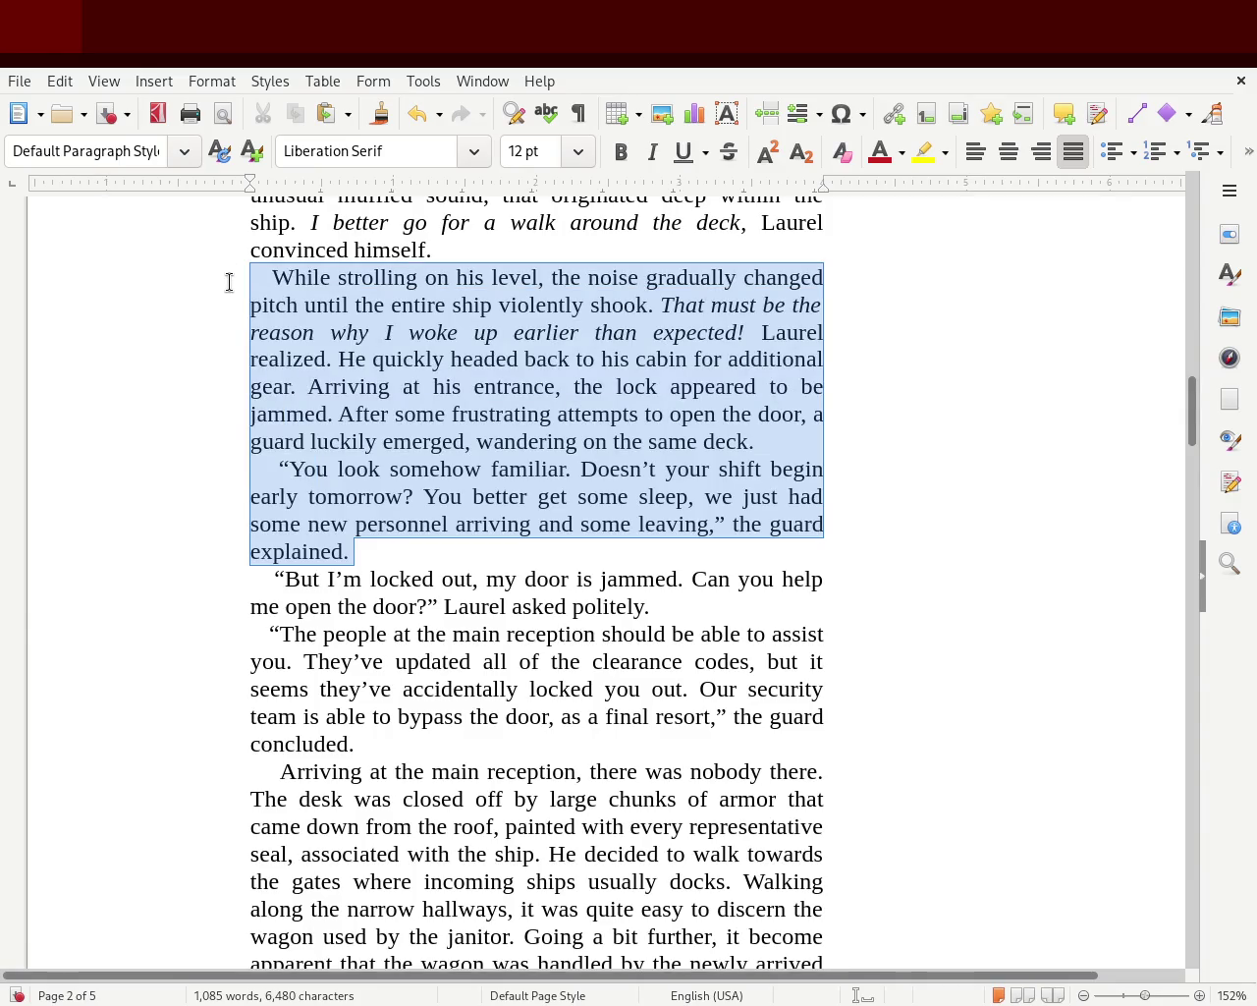
{"action": "left_click", "coordinate": [975, 151]}
{"action": "left_click", "coordinate": [934, 393]}
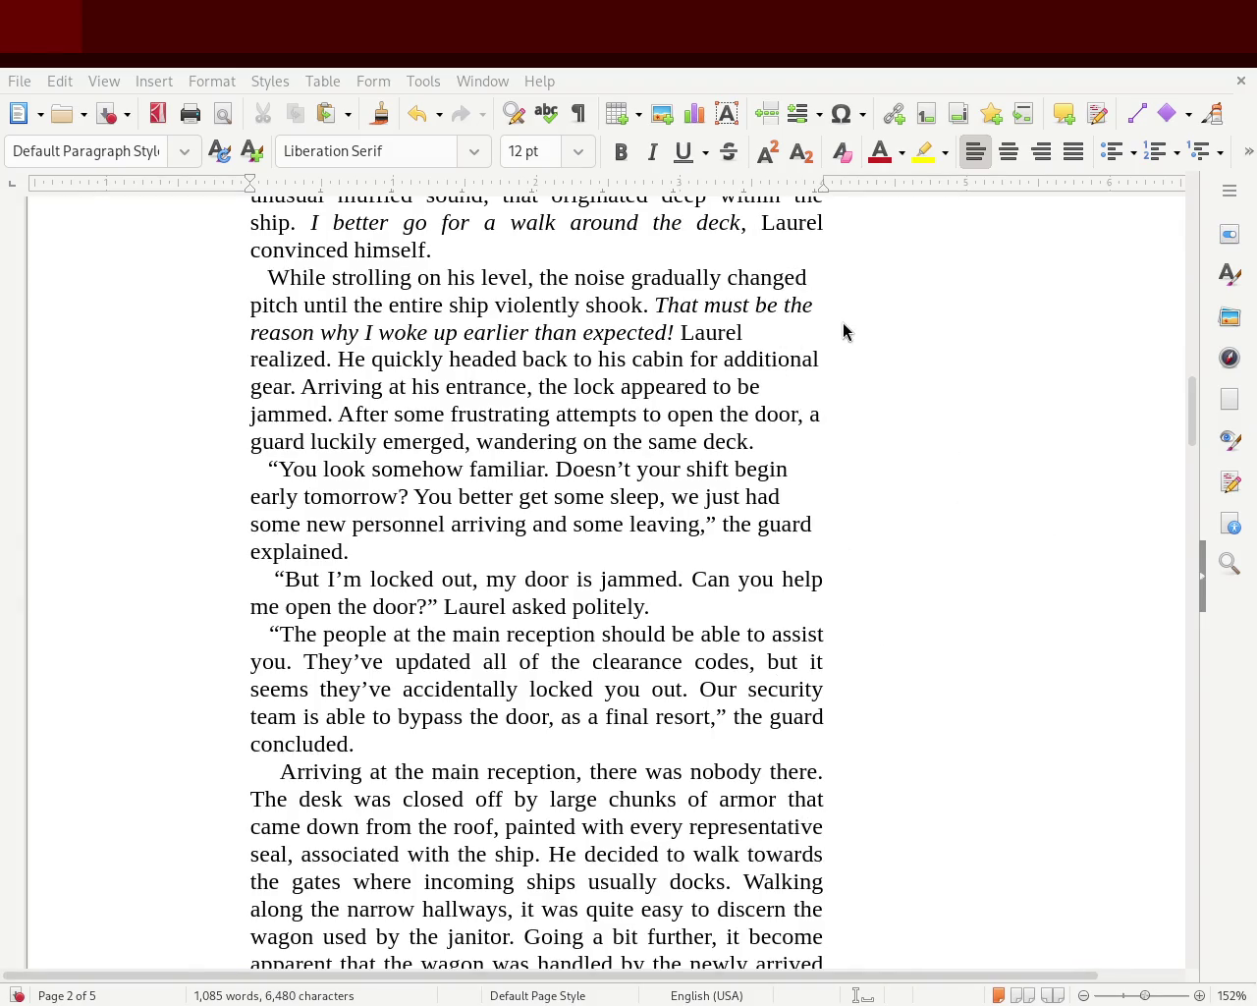
{"action": "left_click_drag", "start_coordinate": [355, 550], "coordinate": [177, 278]}
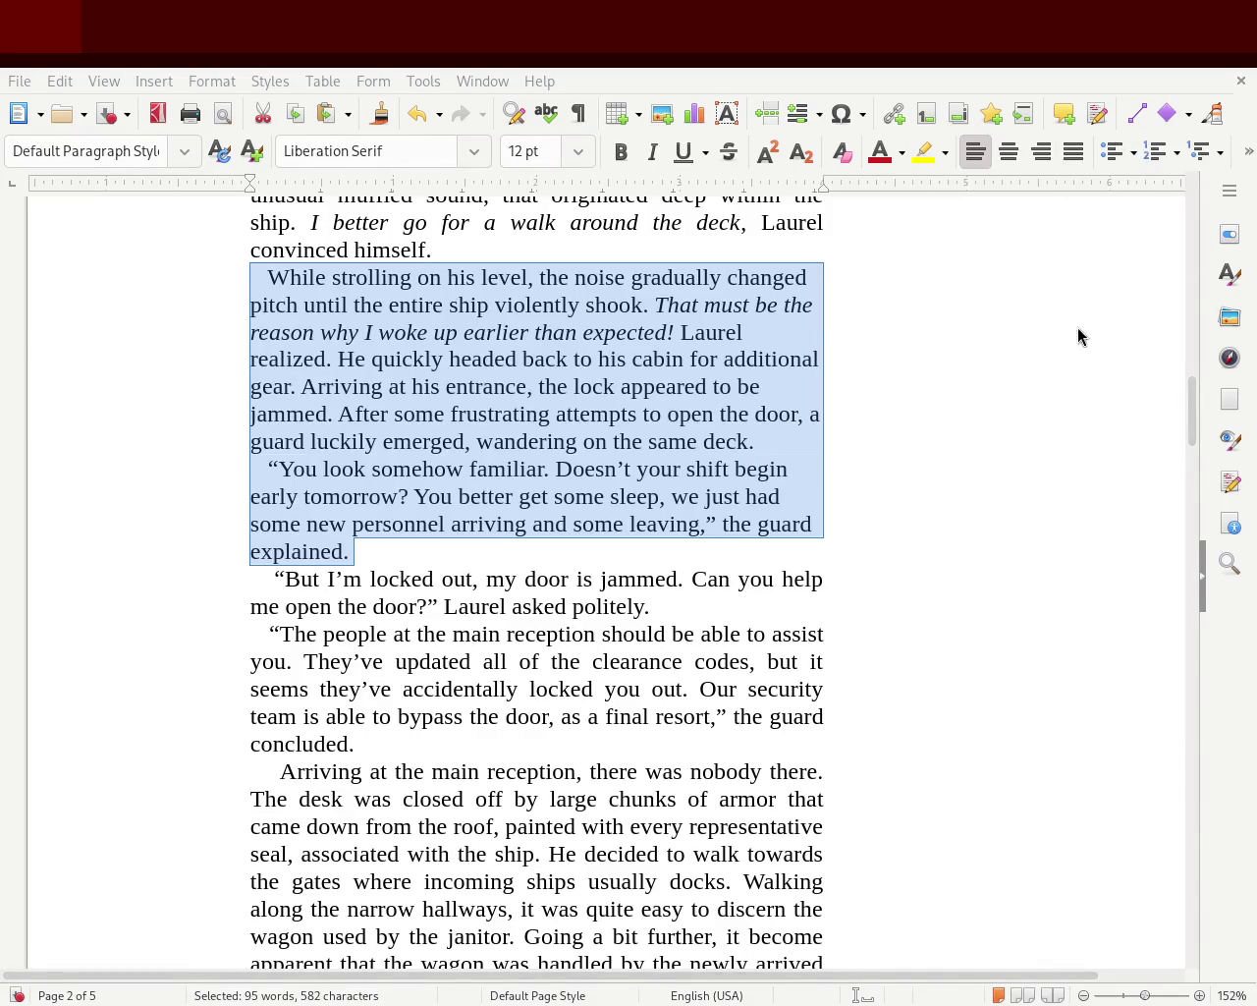
{"action": "left_click", "coordinate": [1067, 165]}
{"action": "left_click", "coordinate": [1067, 435]}
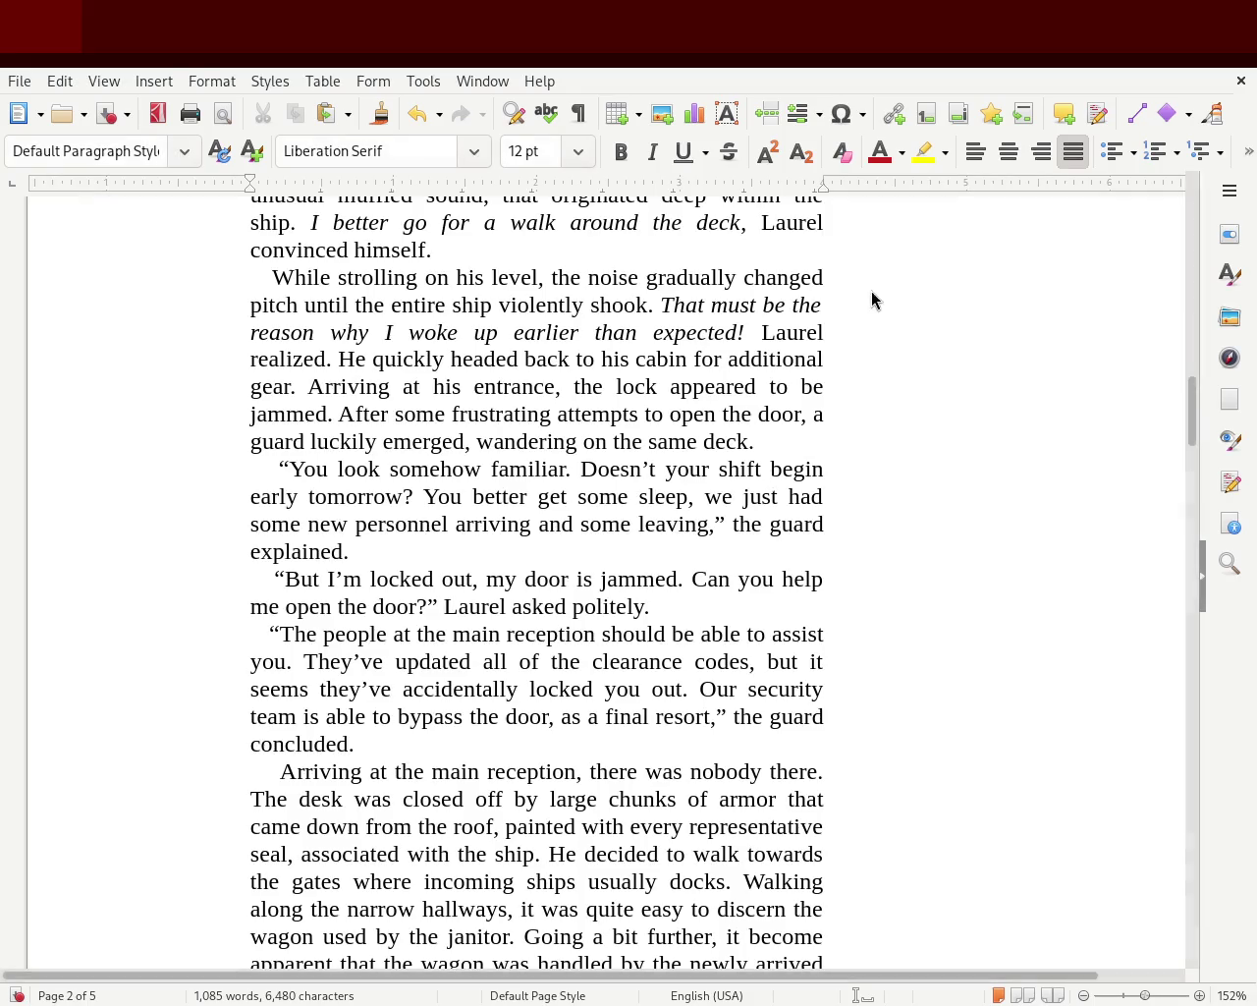
{"action": "mouse_move", "coordinate": [365, 552]}
{"action": "left_mouse_down"}
{"action": "mouse_move", "coordinate": [280, 496]}
{"action": "mouse_move", "coordinate": [799, 312]}
{"action": "left_mouse_up"}
- Select the 'While strolling' paragraph through the guard's speech ending 'explained.'
{"action": "left_click", "coordinate": [800, 313]}
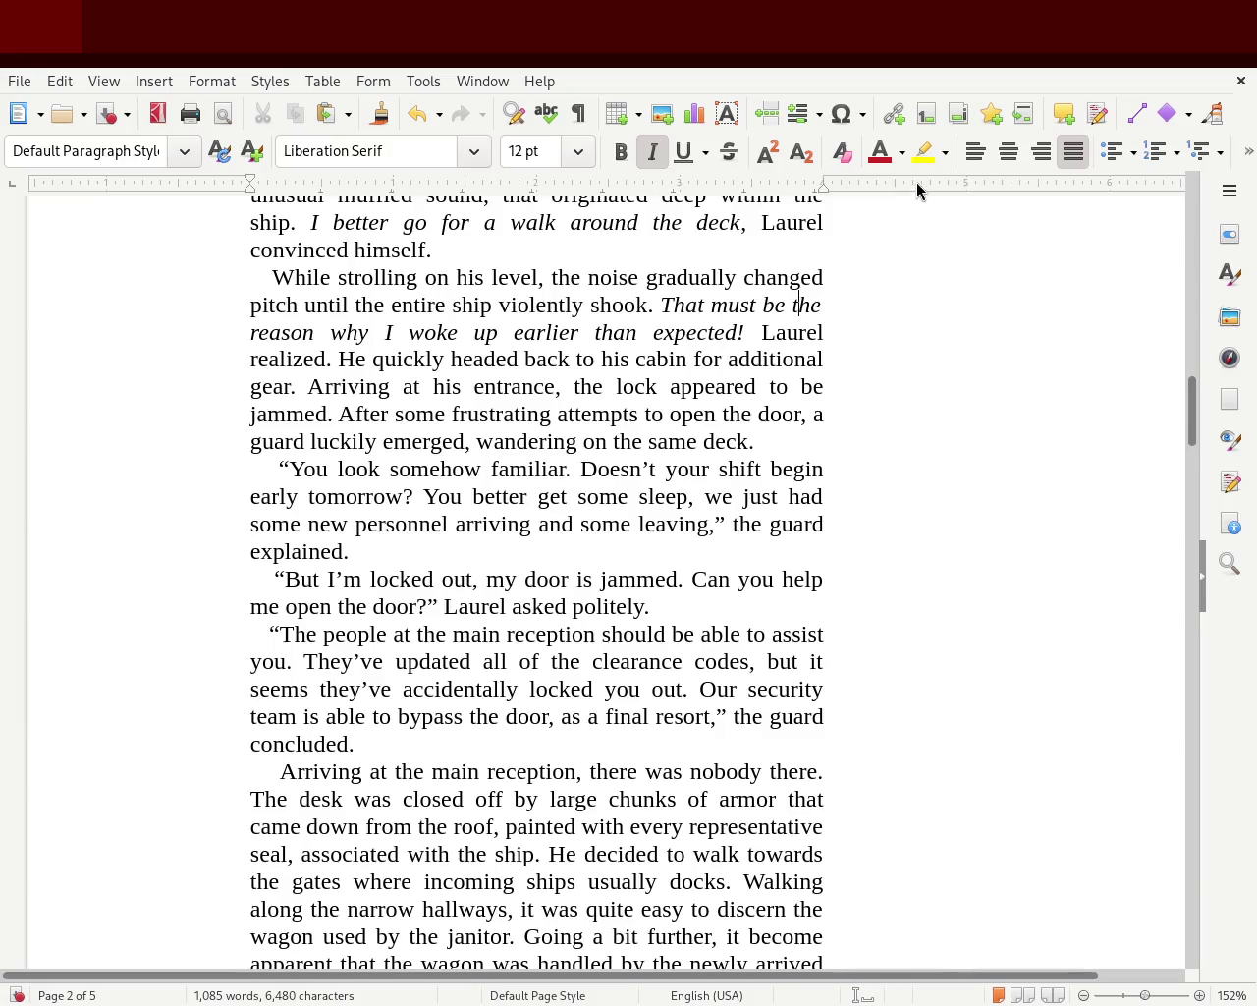
{"action": "left_click", "coordinate": [851, 360]}
{"action": "left_click_drag", "start_coordinate": [382, 552], "coordinate": [138, 278]}
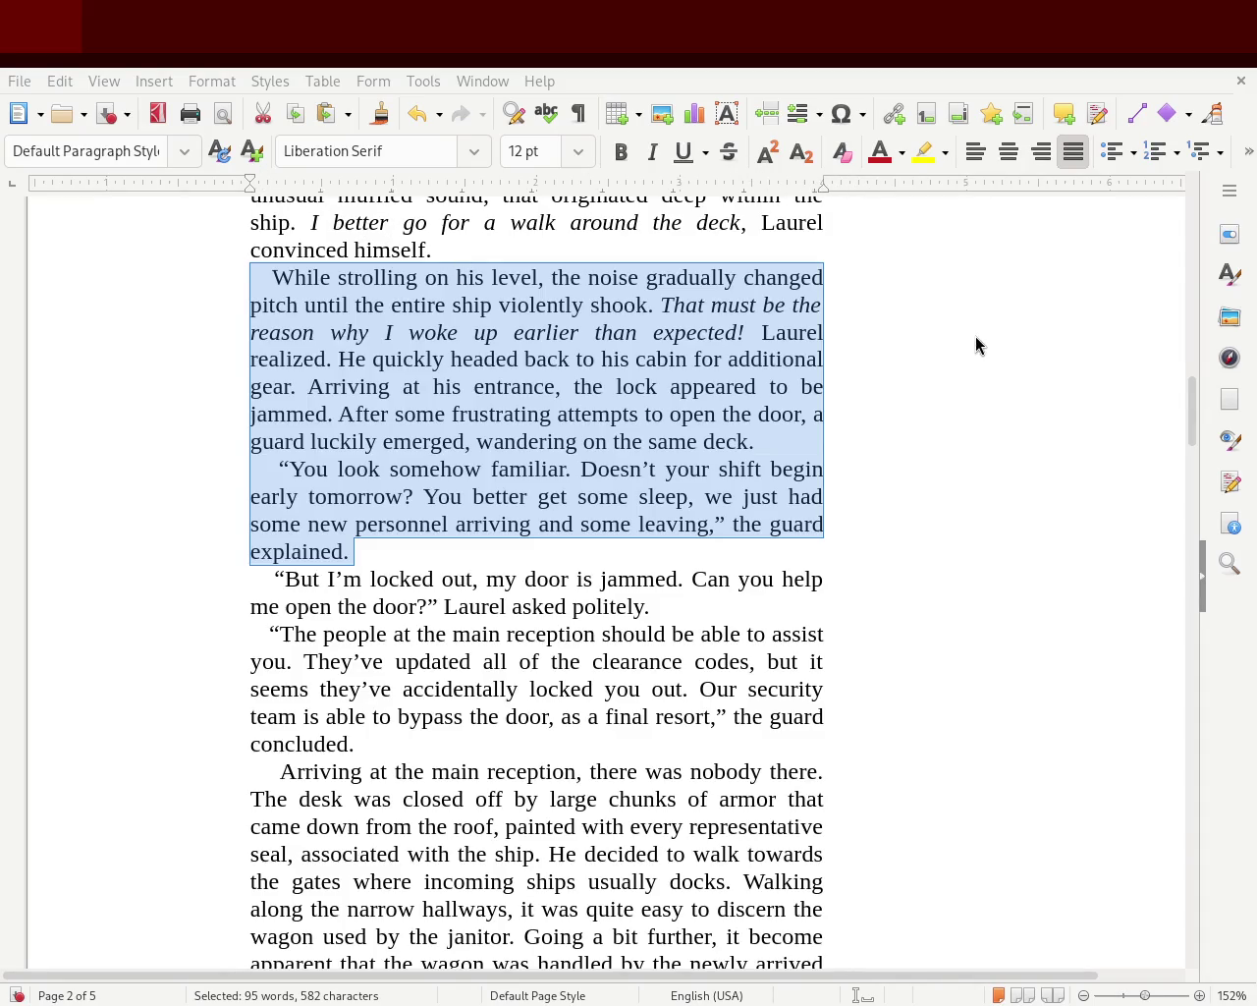
- Select the indents before the 'While strolling' and 'You look' paragraphs
{"action": "left_click", "coordinate": [571, 418]}
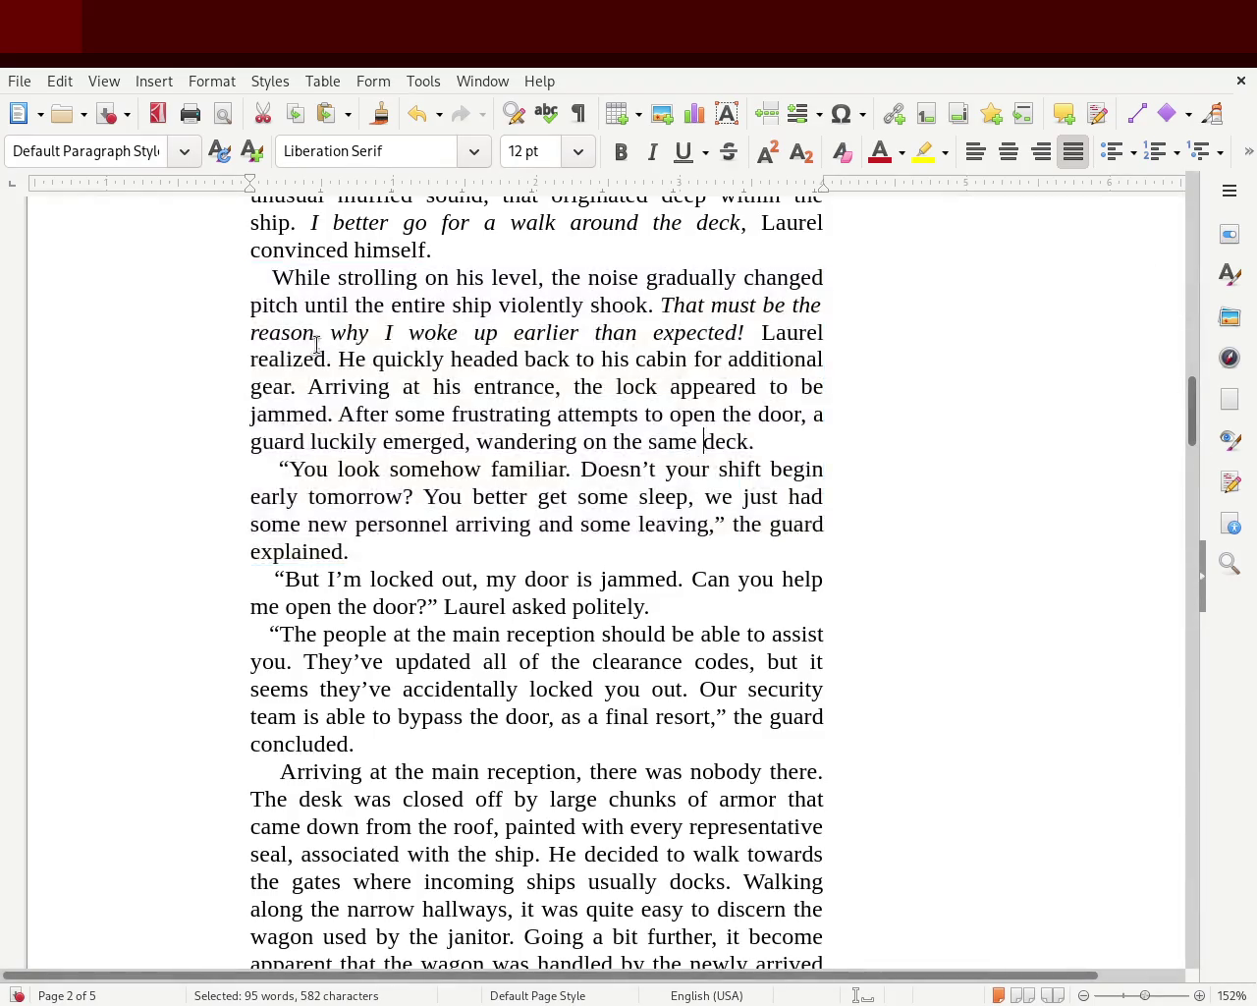
{"action": "left_click_drag", "start_coordinate": [238, 270], "coordinate": [278, 273]}
{"action": "mouse_move", "coordinate": [250, 469]}
{"action": "left_mouse_down"}
{"action": "mouse_move", "coordinate": [276, 451]}
{"action": "mouse_move", "coordinate": [277, 467]}
{"action": "left_mouse_up"}
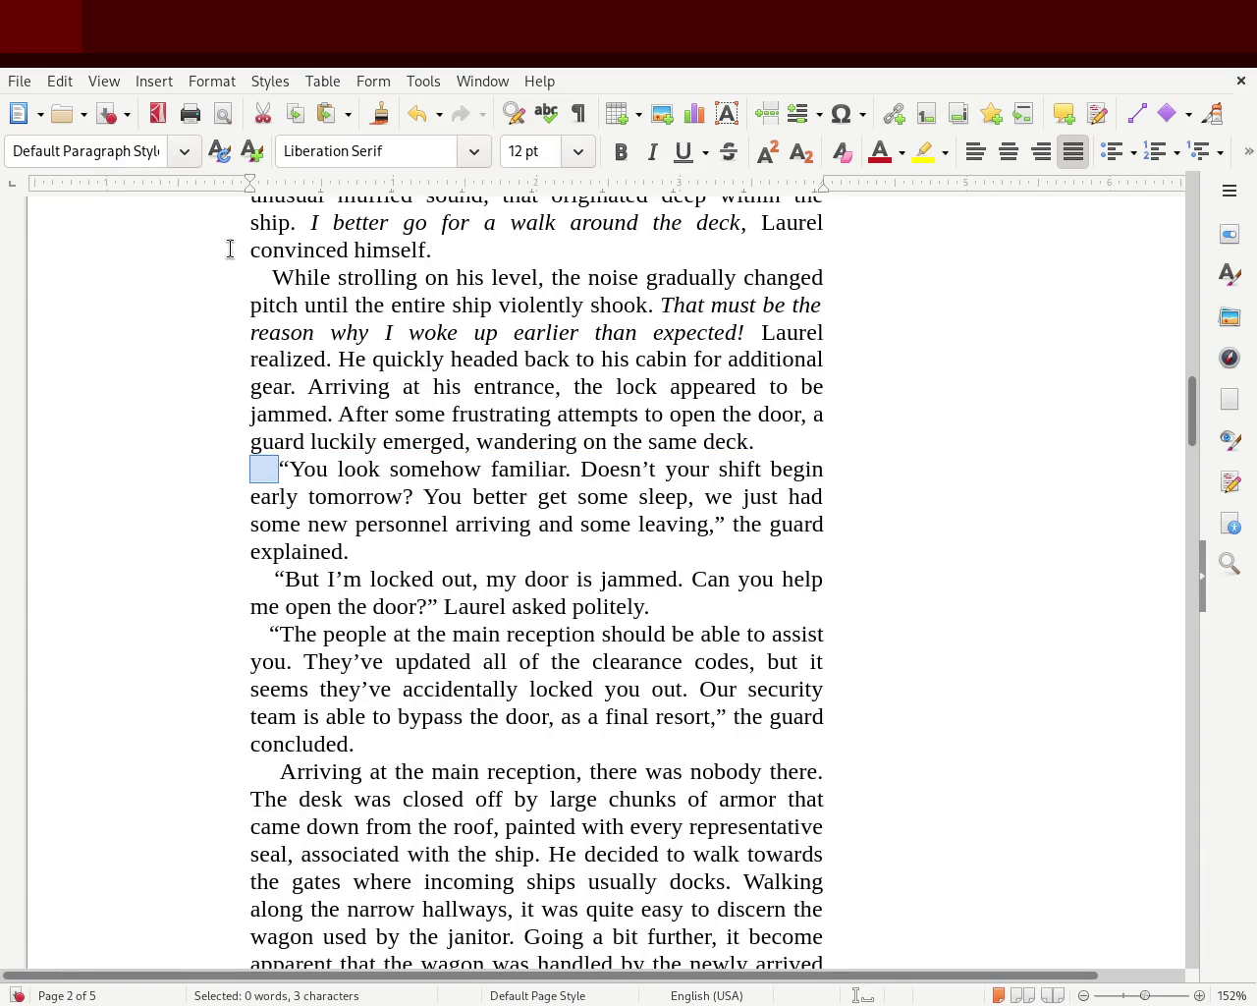
{"action": "left_click_drag", "start_coordinate": [240, 278], "coordinate": [276, 277]}
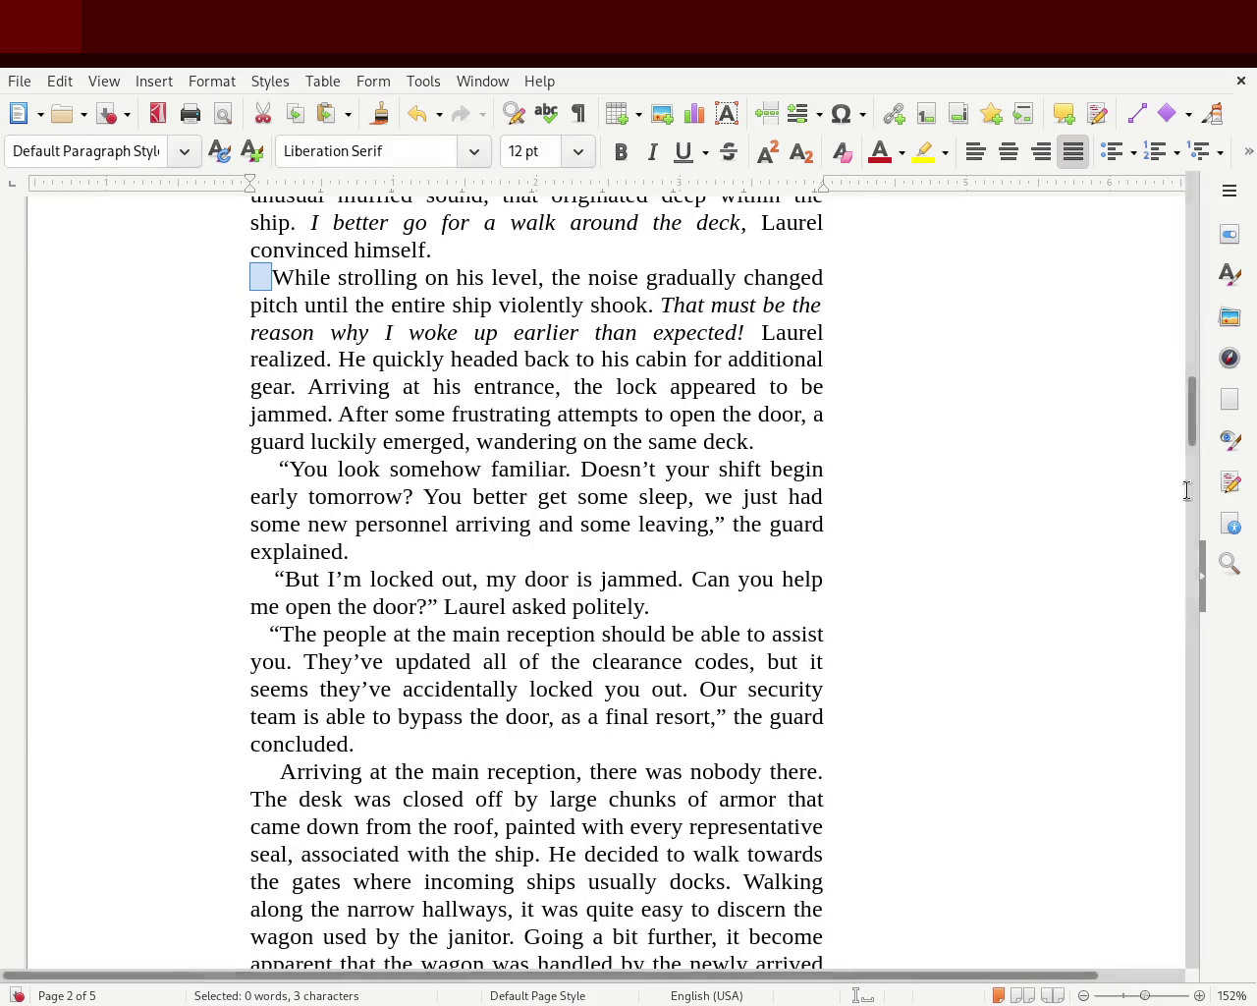
- Scroll down to chapter 2's closing italic verse at the page 4/5 boundary
{"action": "mouse_move", "coordinate": [1192, 413]}
{"action": "left_mouse_down"}
{"action": "mouse_move", "coordinate": [1175, 257]}
{"action": "mouse_move", "coordinate": [1128, 373]}
{"action": "mouse_move", "coordinate": [1133, 637]}
{"action": "mouse_move", "coordinate": [1114, 831]}
{"action": "mouse_move", "coordinate": [1130, 750]}
{"action": "mouse_move", "coordinate": [1170, 693]}
{"action": "mouse_move", "coordinate": [1073, 723]}
{"action": "left_mouse_up"}
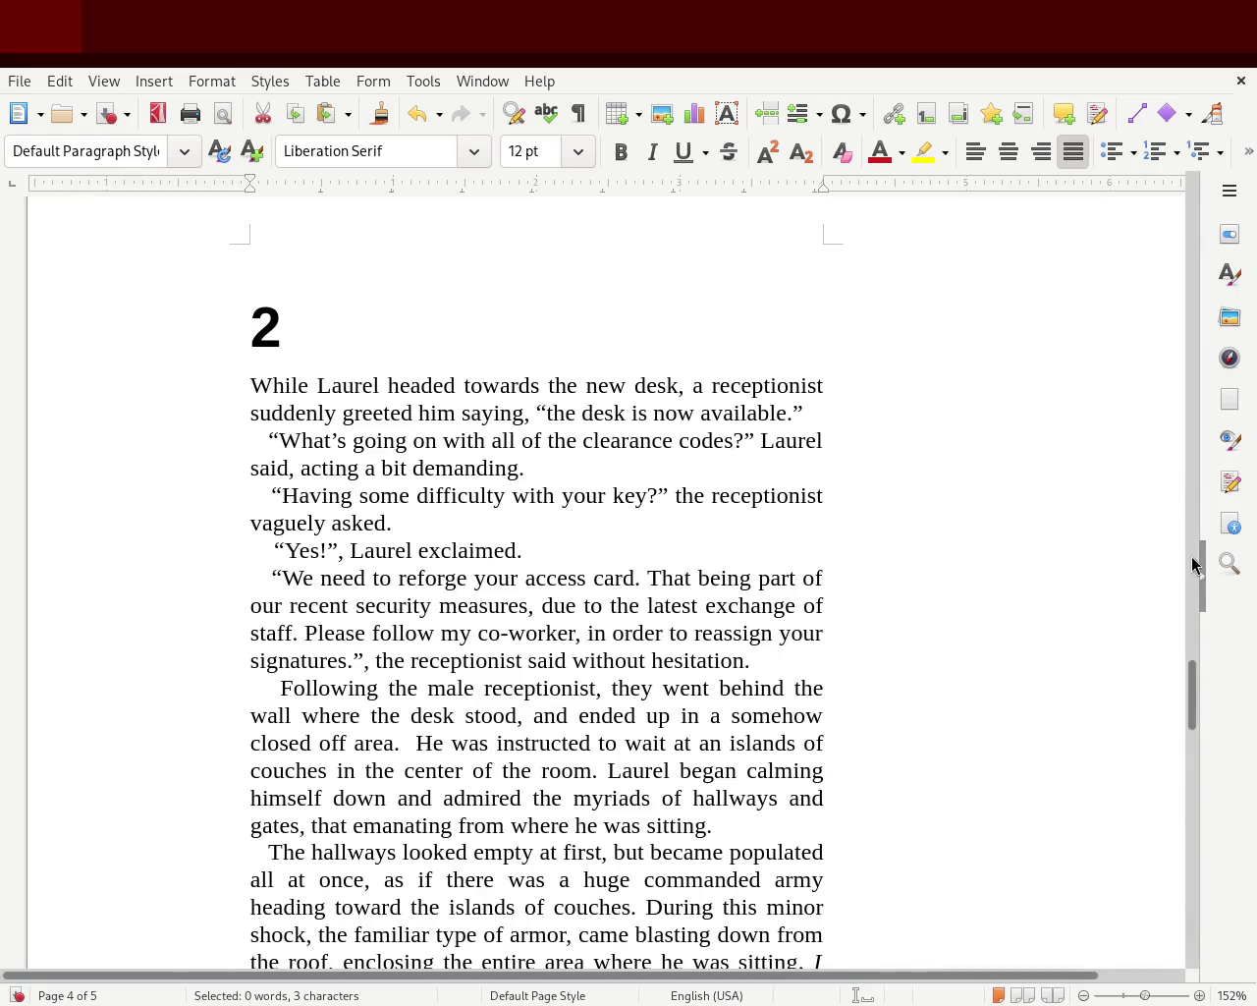
{"action": "mouse_move", "coordinate": [1192, 693]}
{"action": "left_mouse_down"}
{"action": "mouse_move", "coordinate": [1215, 620]}
{"action": "mouse_move", "coordinate": [1190, 302]}
{"action": "mouse_move", "coordinate": [1196, 708]}
{"action": "left_mouse_up"}
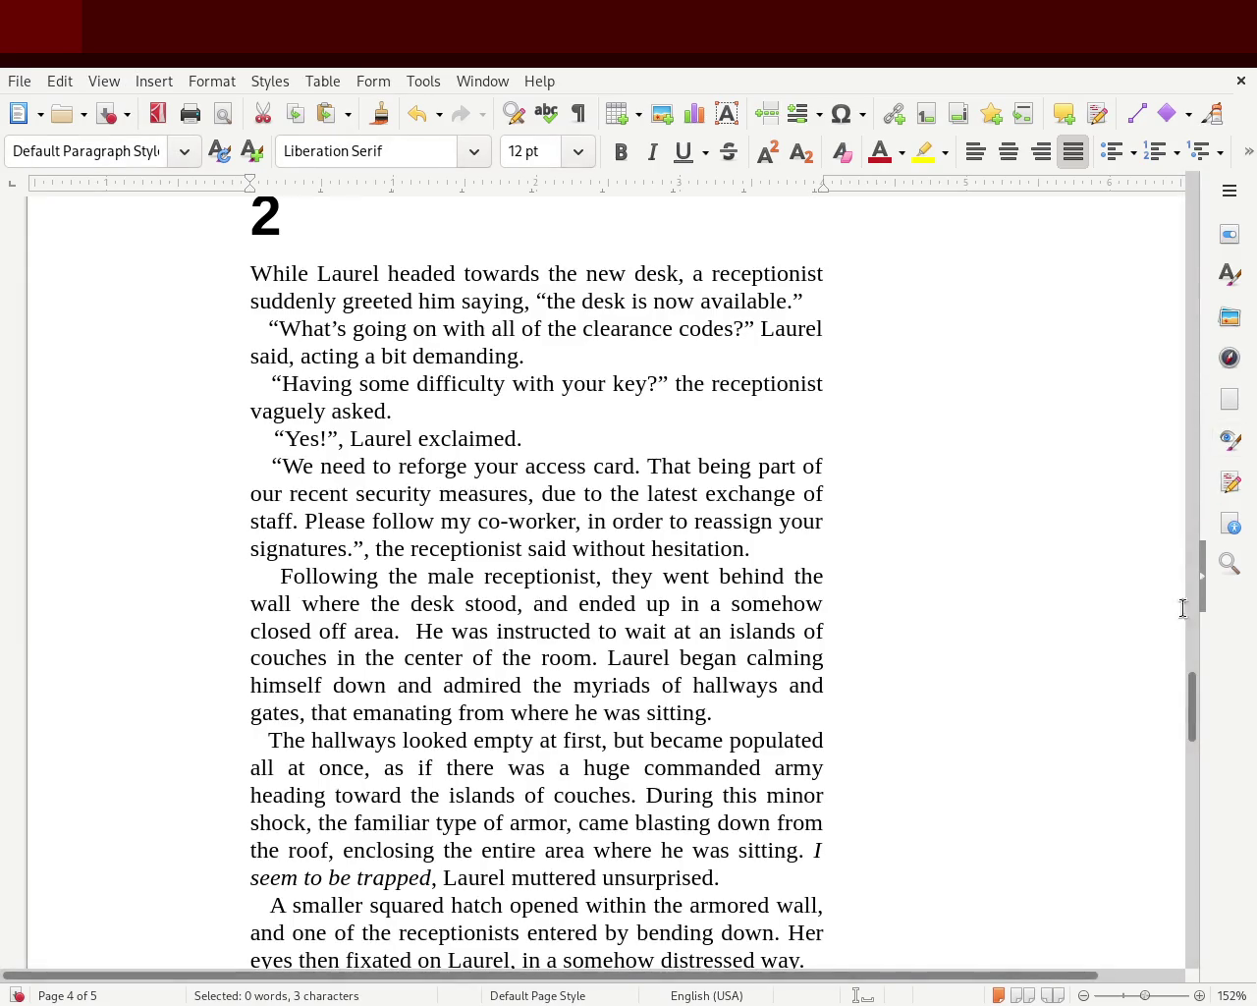
{"action": "mouse_move", "coordinate": [1189, 711]}
{"action": "left_mouse_down"}
{"action": "mouse_move", "coordinate": [1185, 802]}
{"action": "mouse_move", "coordinate": [1184, 778]}
{"action": "left_mouse_up"}
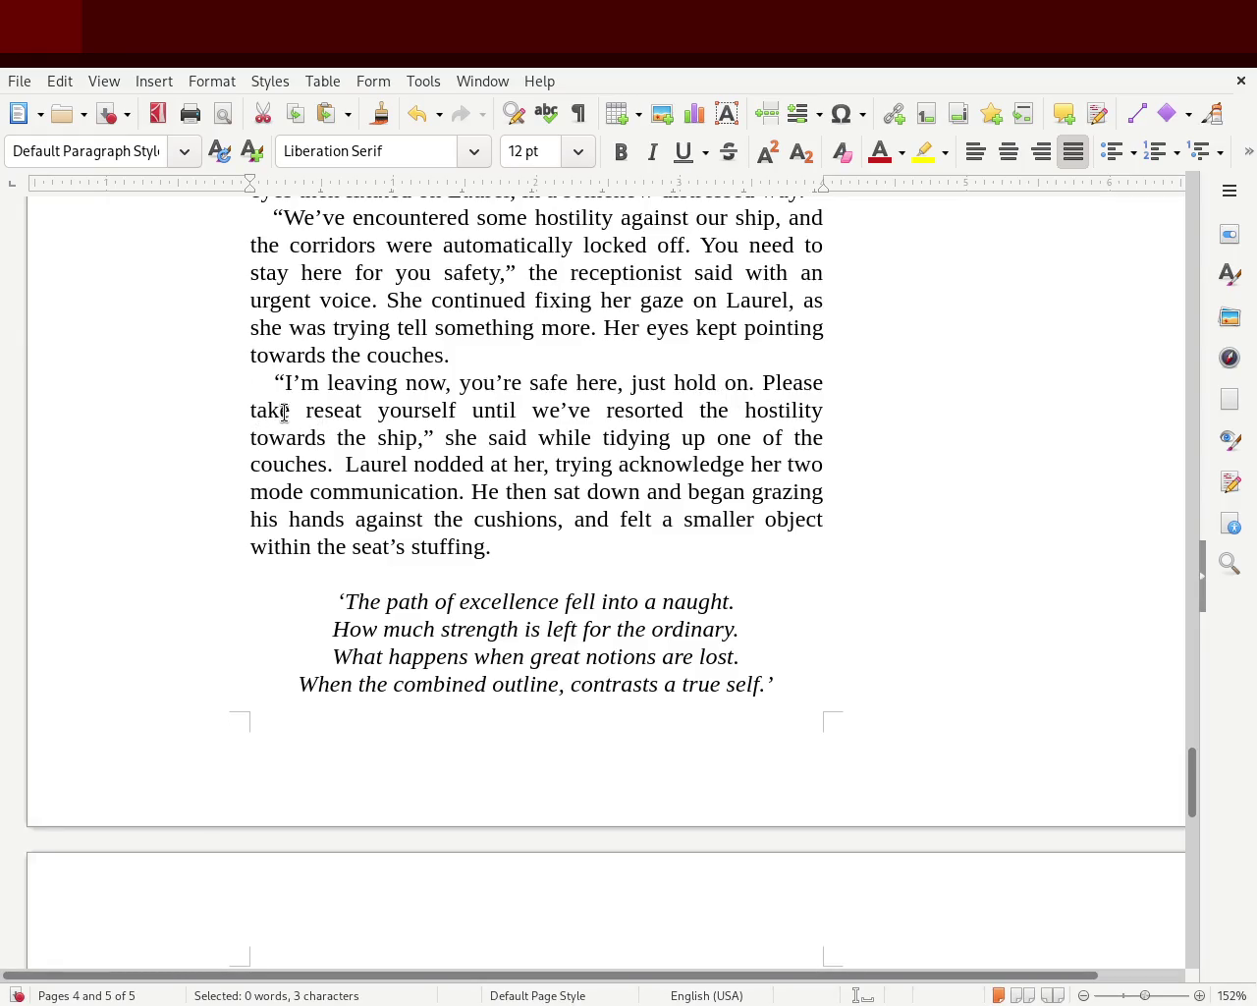
- Delete 'take' so the line reads 'Please reseat yourself'
{"action": "double_click", "coordinate": [315, 413]}
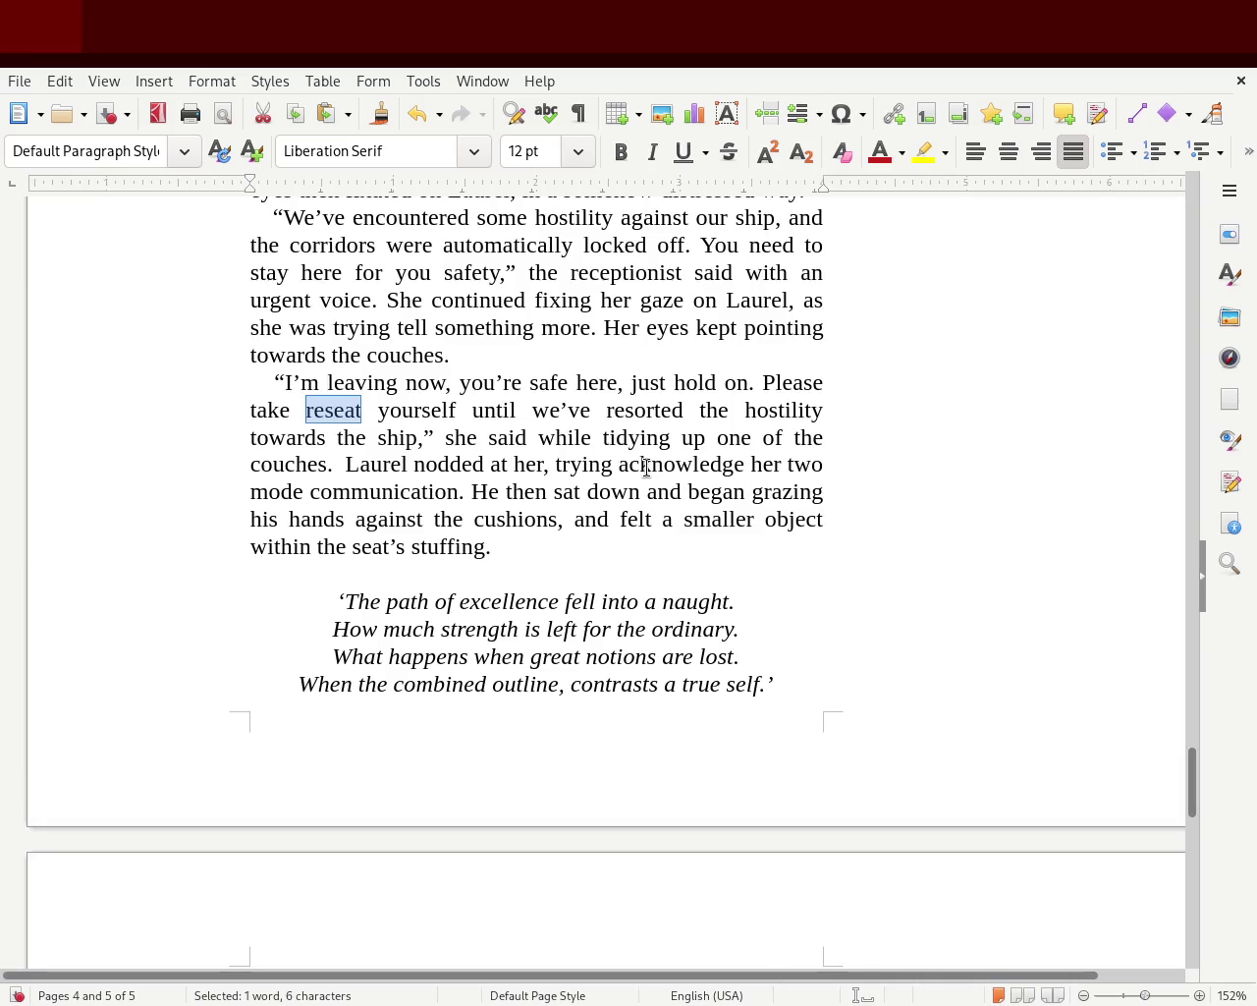
{"action": "key", "text": "Left"}
{"action": "key", "text": "Left"}
{"action": "key", "text": "Left"}
{"action": "key", "text": "Left"}
{"action": "key", "text": "Left"}
{"action": "key", "text": "Left"}
{"action": "key", "text": "BackSpace"}
{"action": "key", "text": "BackSpace"}
{"action": "key", "text": "BackSpace"}
{"action": "key", "text": "BackSpace"}
{"action": "key", "text": "BackSpace"}
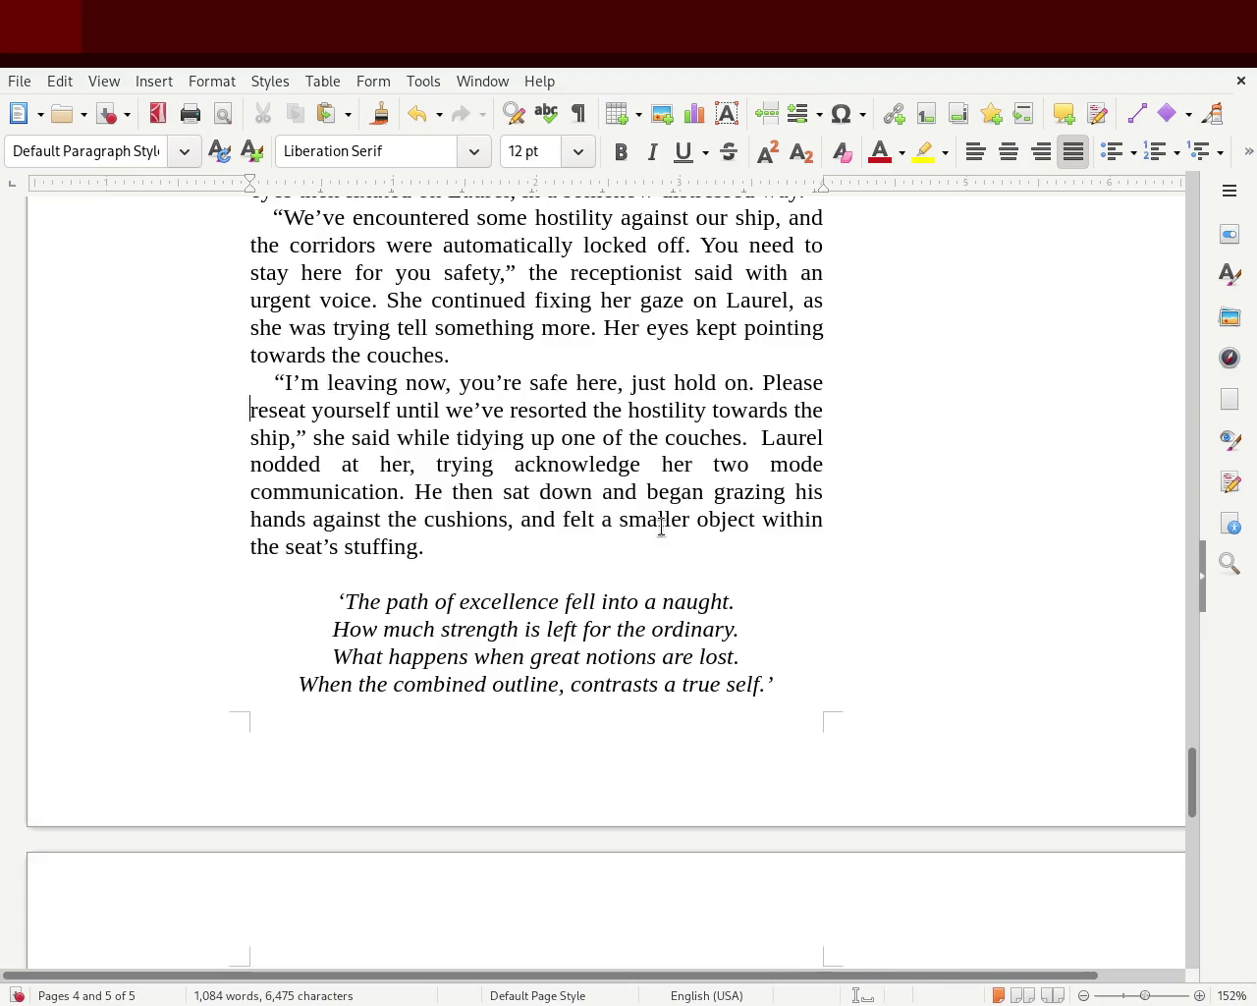
- Place the cursor at the end of chapter 2's paragraph ending 'stuffing.'
{"action": "left_click_drag", "start_coordinate": [375, 547], "coordinate": [516, 570]}
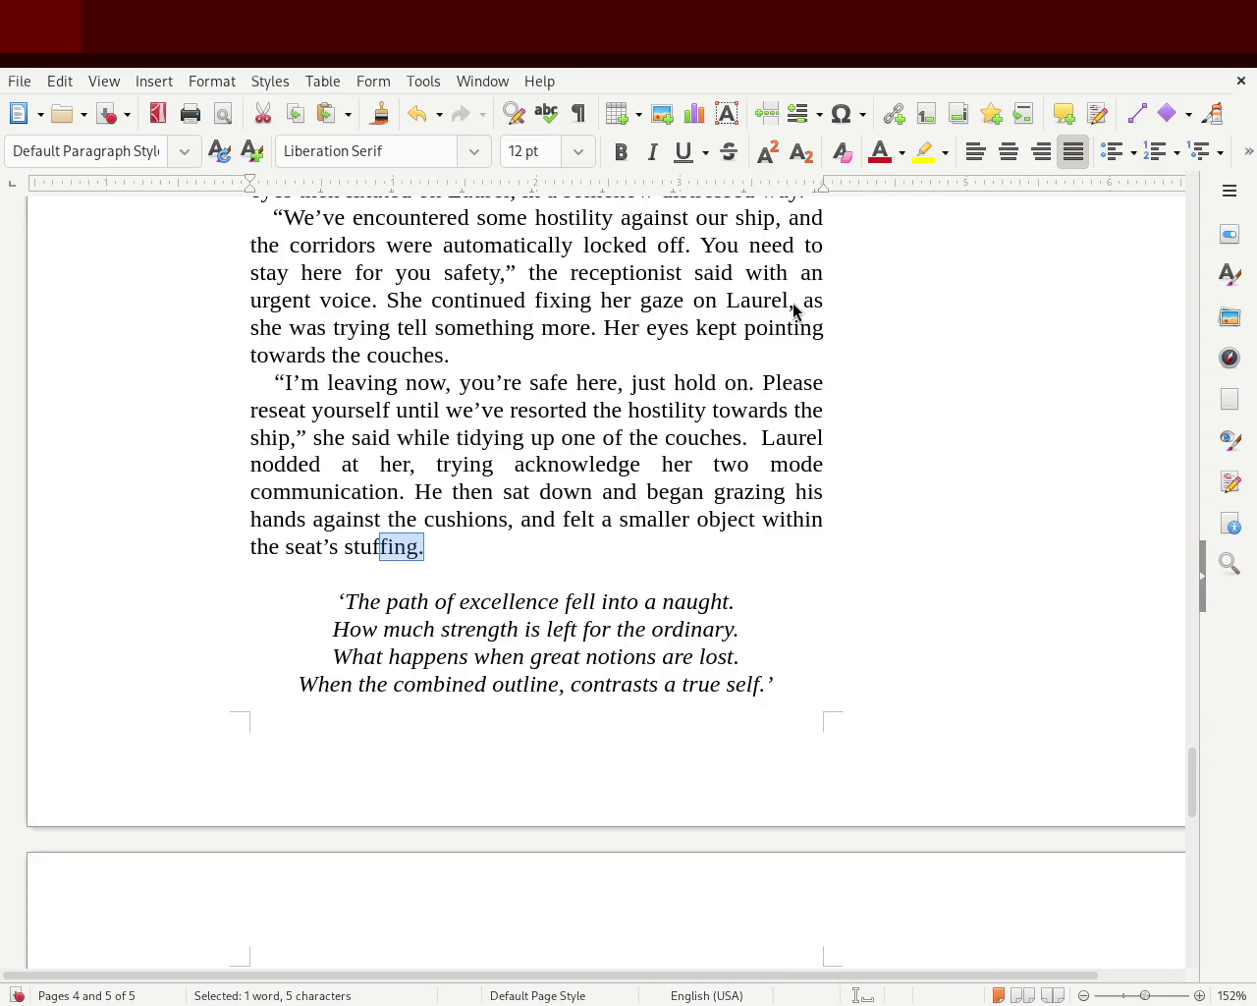
{"action": "mouse_move", "coordinate": [1194, 773]}
{"action": "left_mouse_down"}
{"action": "mouse_move", "coordinate": [1232, 521]}
{"action": "mouse_move", "coordinate": [1227, 410]}
{"action": "mouse_move", "coordinate": [1226, 513]}
{"action": "mouse_move", "coordinate": [1158, 805]}
{"action": "left_mouse_up"}
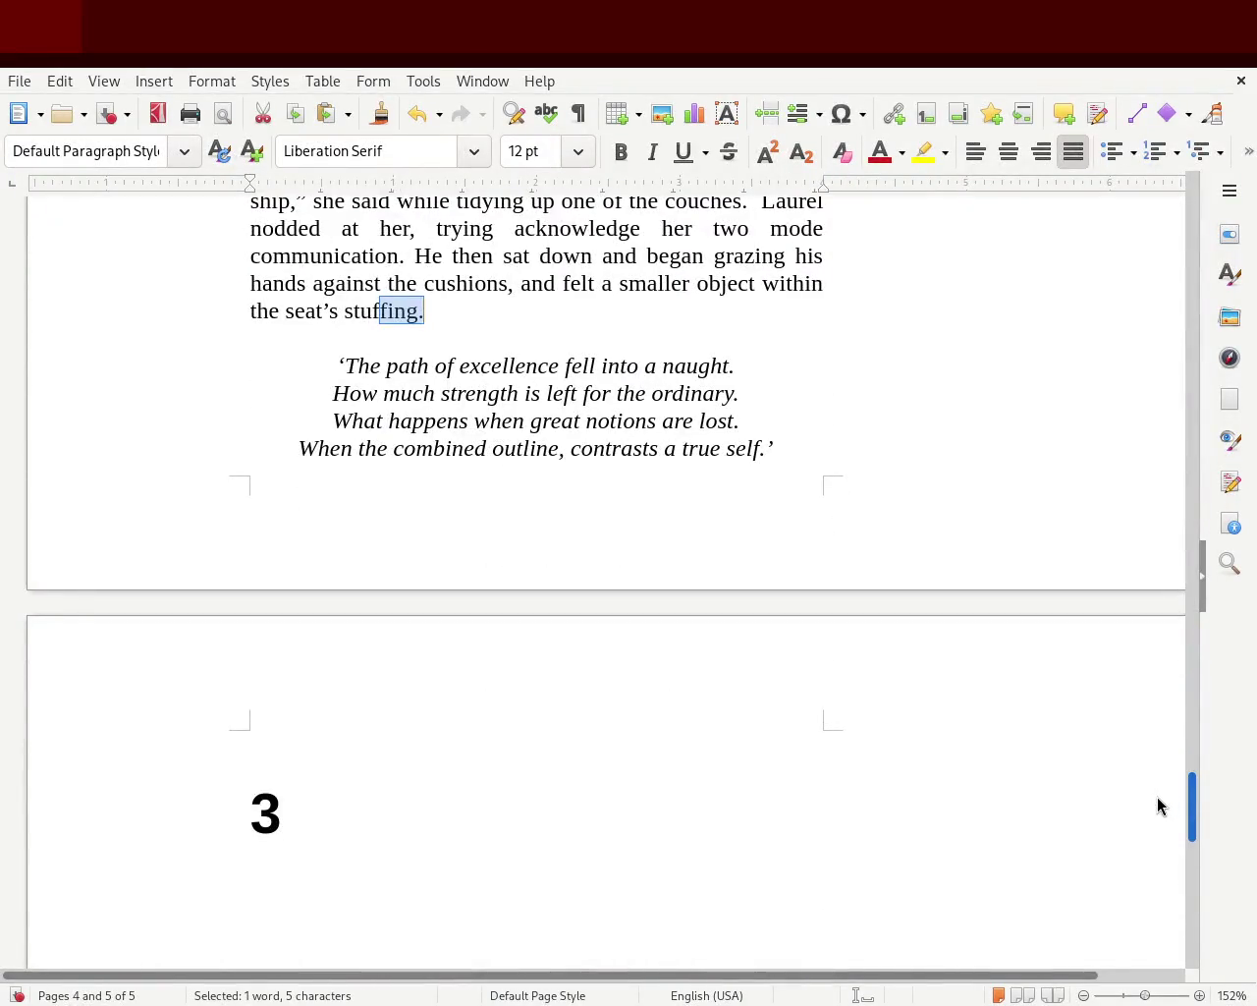
{"action": "left_click", "coordinate": [449, 312]}
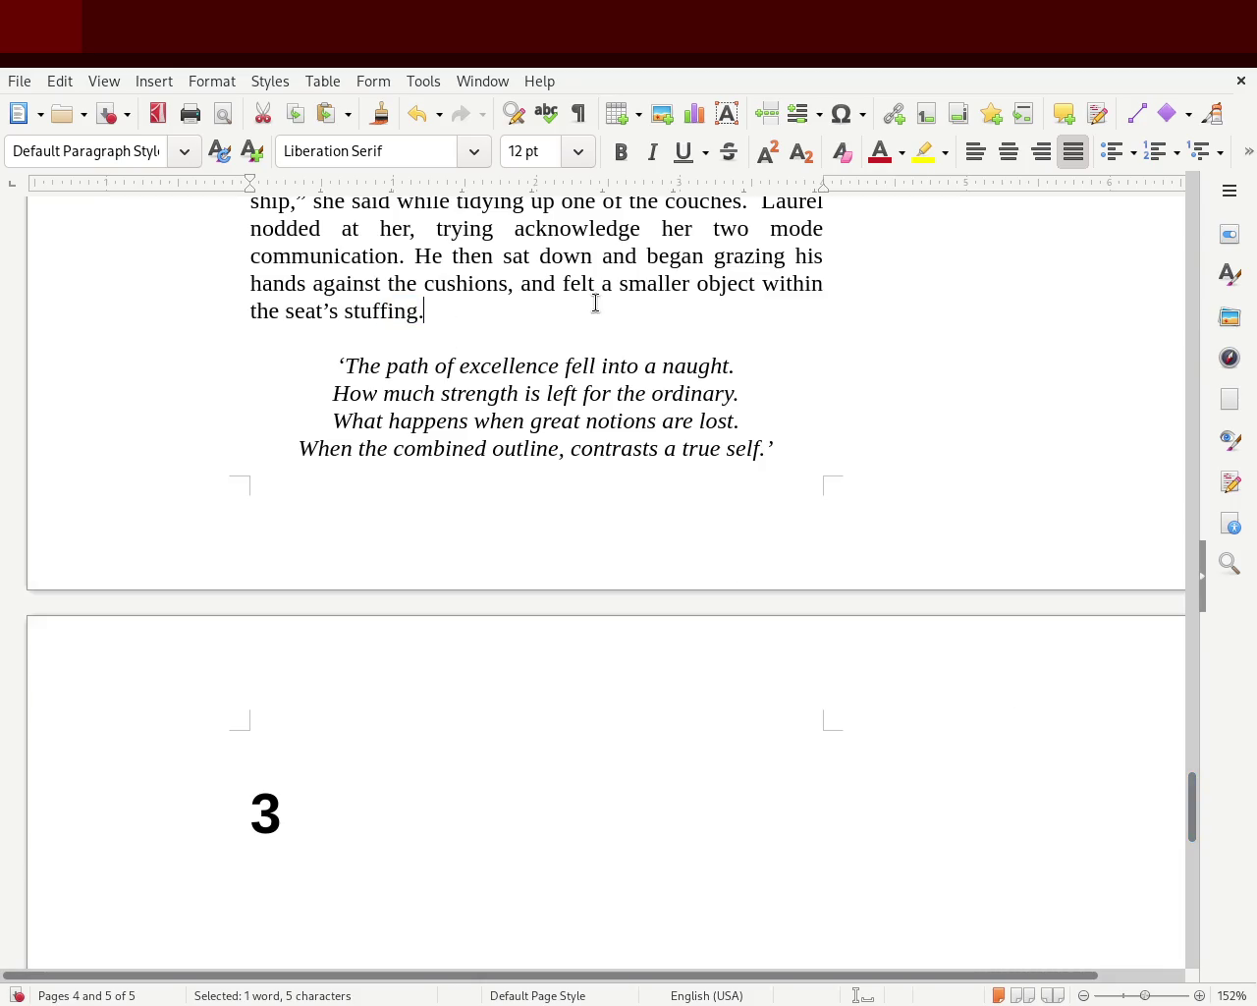
- Start the new sentence 'Highly likely a' after 'stuffing.', fixing the typo 'likley'
{"action": "type", "text": "P"}
{"action": "key", "text": "BackSpace"}
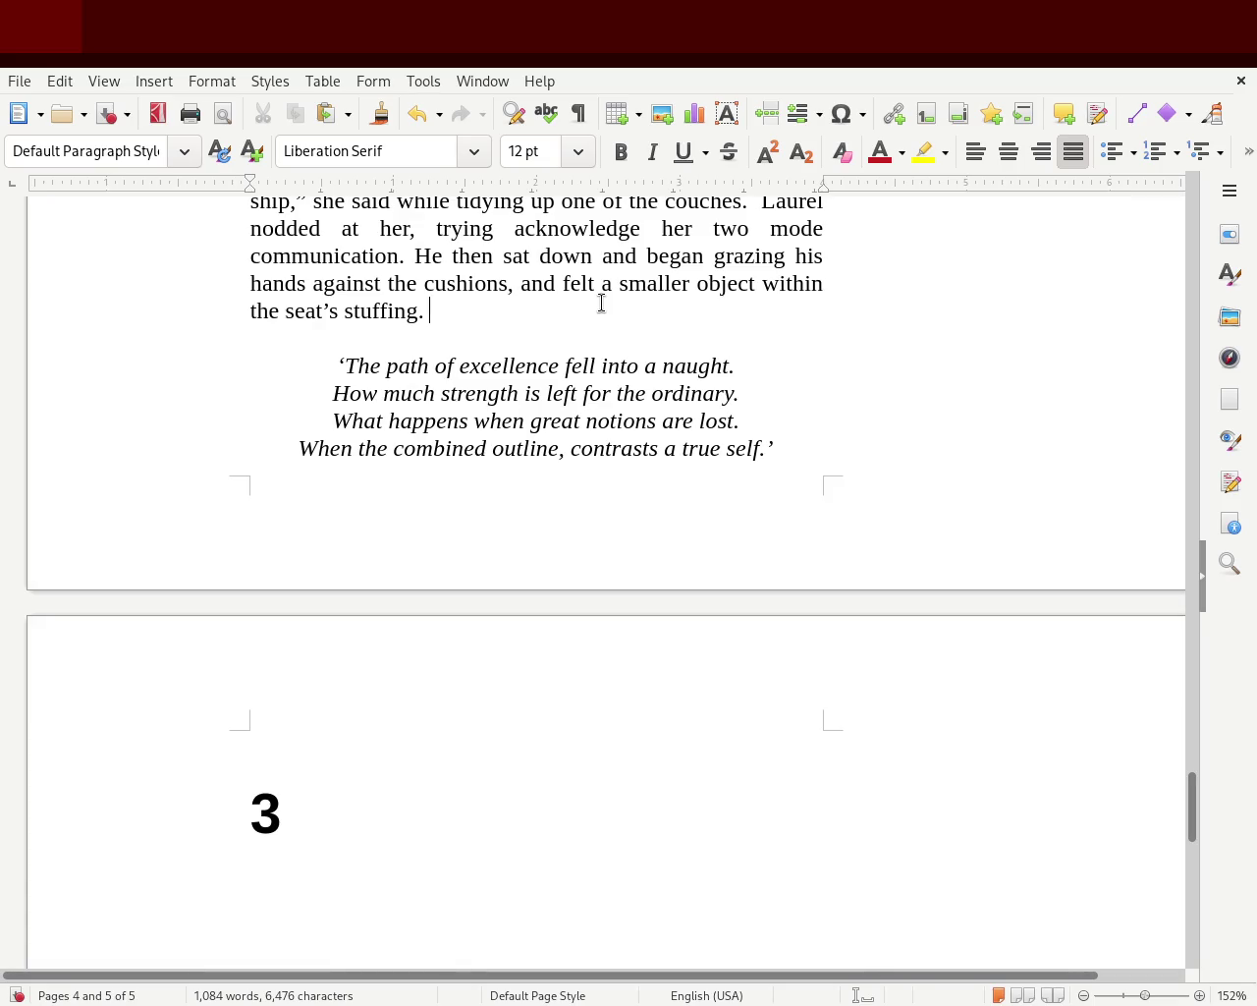
{"action": "type", "text": "Realized"}
{"action": "type", "text": "was a"}
{"action": "key", "text": "Left"}
{"action": "key", "text": "Left"}
{"action": "key", "text": "Left"}
{"action": "key", "text": "Delete"}
{"action": "key", "text": "Delete"}
{"action": "key", "text": "Delete"}
{"action": "key", "text": "Delete"}
{"action": "key", "text": "Delete"}
{"action": "key", "text": "Delete"}
{"action": "key", "text": "Delete"}
{"action": "key", "text": "Delete"}
{"action": "key", "text": "Delete"}
{"action": "key", "text": "Delete"}
{"action": "key", "text": "Delete"}
{"action": "key", "text": "Delete"}
{"action": "type", "text": "Hig"}
{"action": "key", "text": "BackSpace"}
{"action": "key", "text": "BackSpace"}
{"action": "type", "text": "ighly likley a"}
{"action": "double_click", "coordinate": [526, 310]}
{"action": "type", "text": "likely"}
- Finish the sentence with 'hand-held laser-gun.', correcting 'lazer' to 'laser'
{"action": "left_click", "coordinate": [615, 310]}
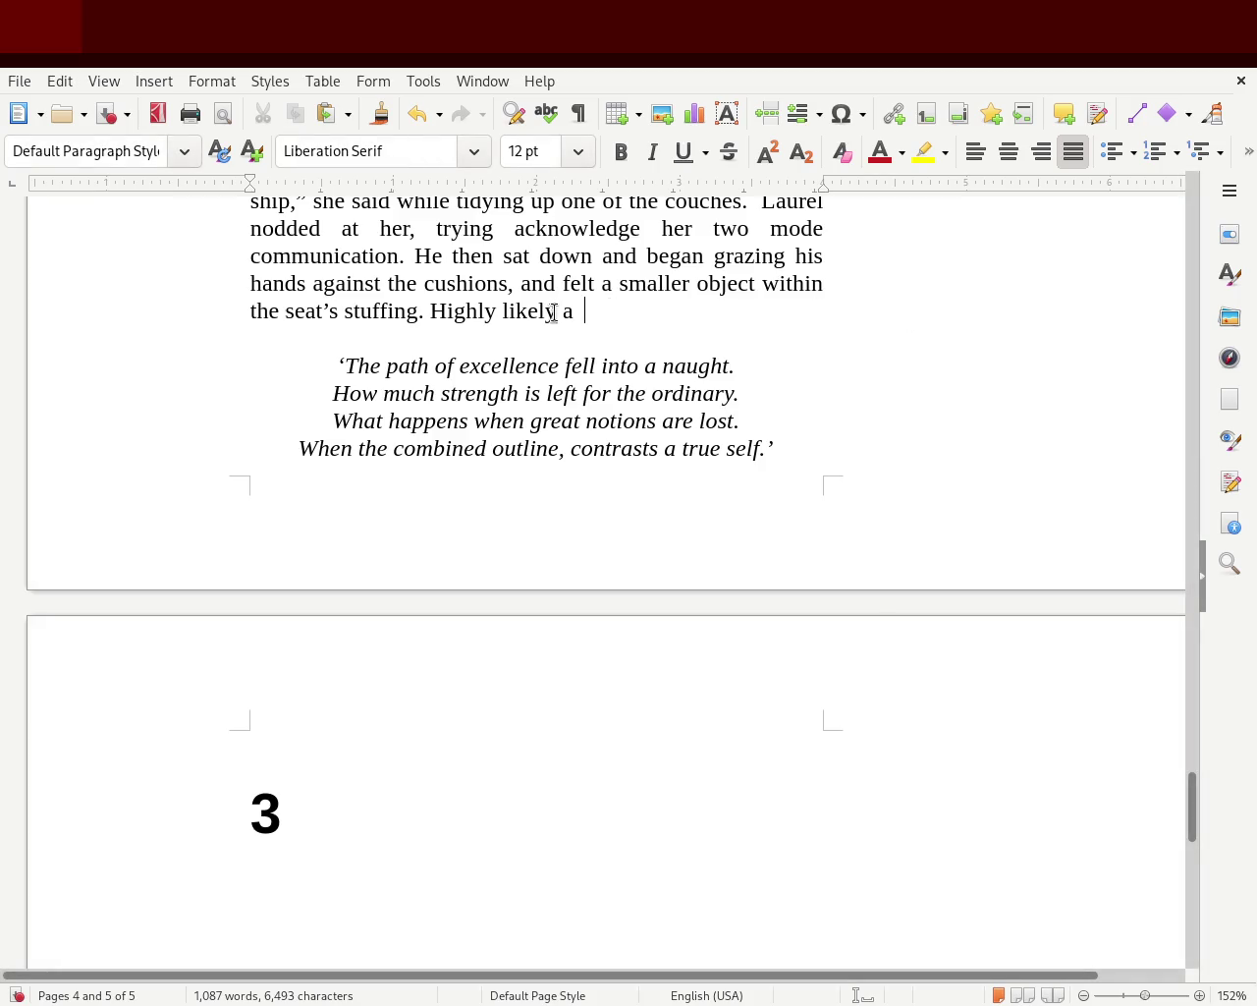
{"action": "type", "text": "hand-held lazer"}
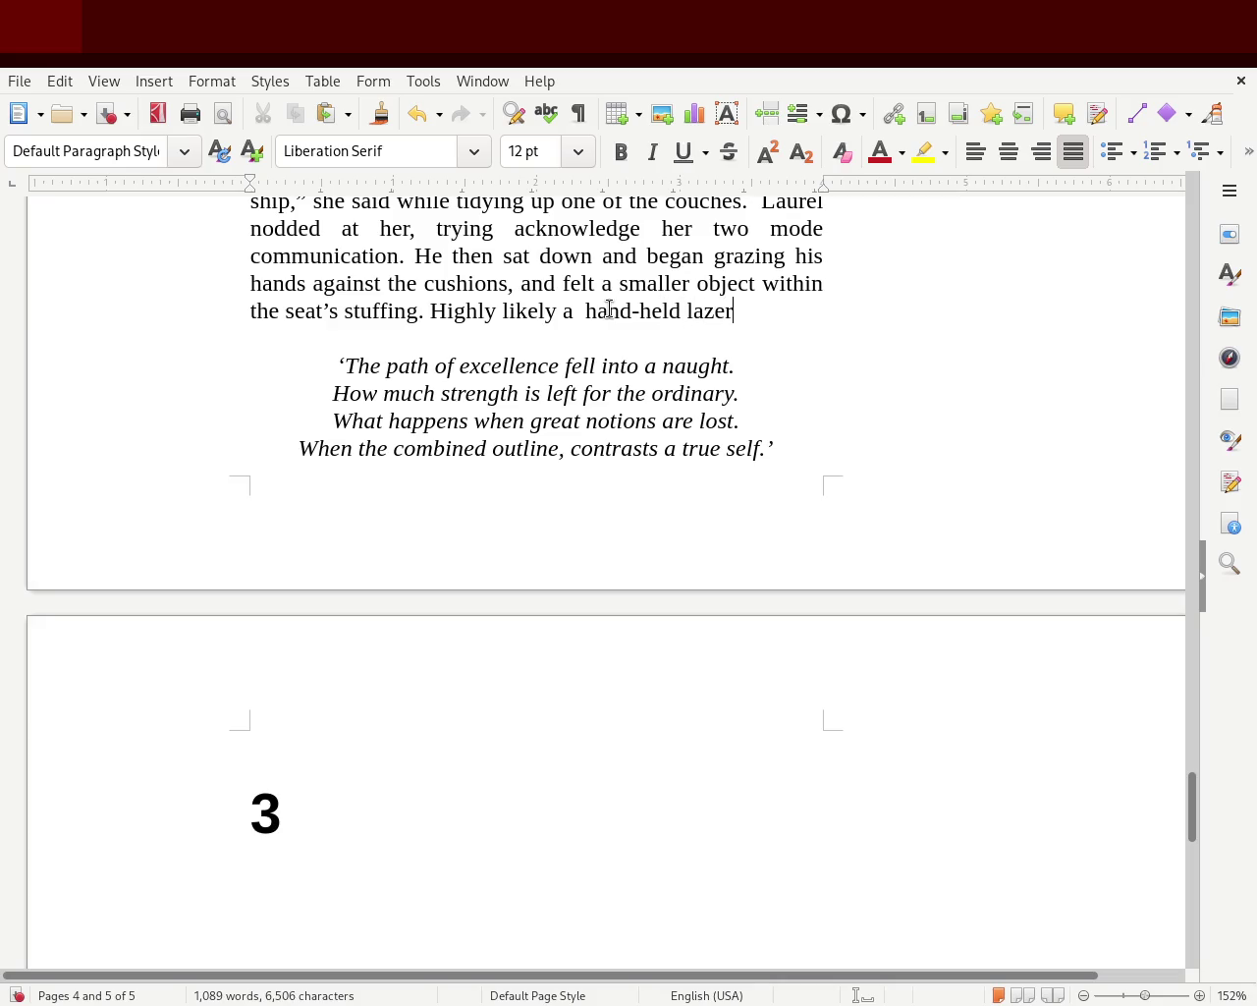
{"action": "key", "text": "BackSpace"}
{"action": "key", "text": "BackSpace"}
{"action": "key", "text": "BackSpace"}
{"action": "type", "text": "ser"}
{"action": "type", "text": "-gun."}
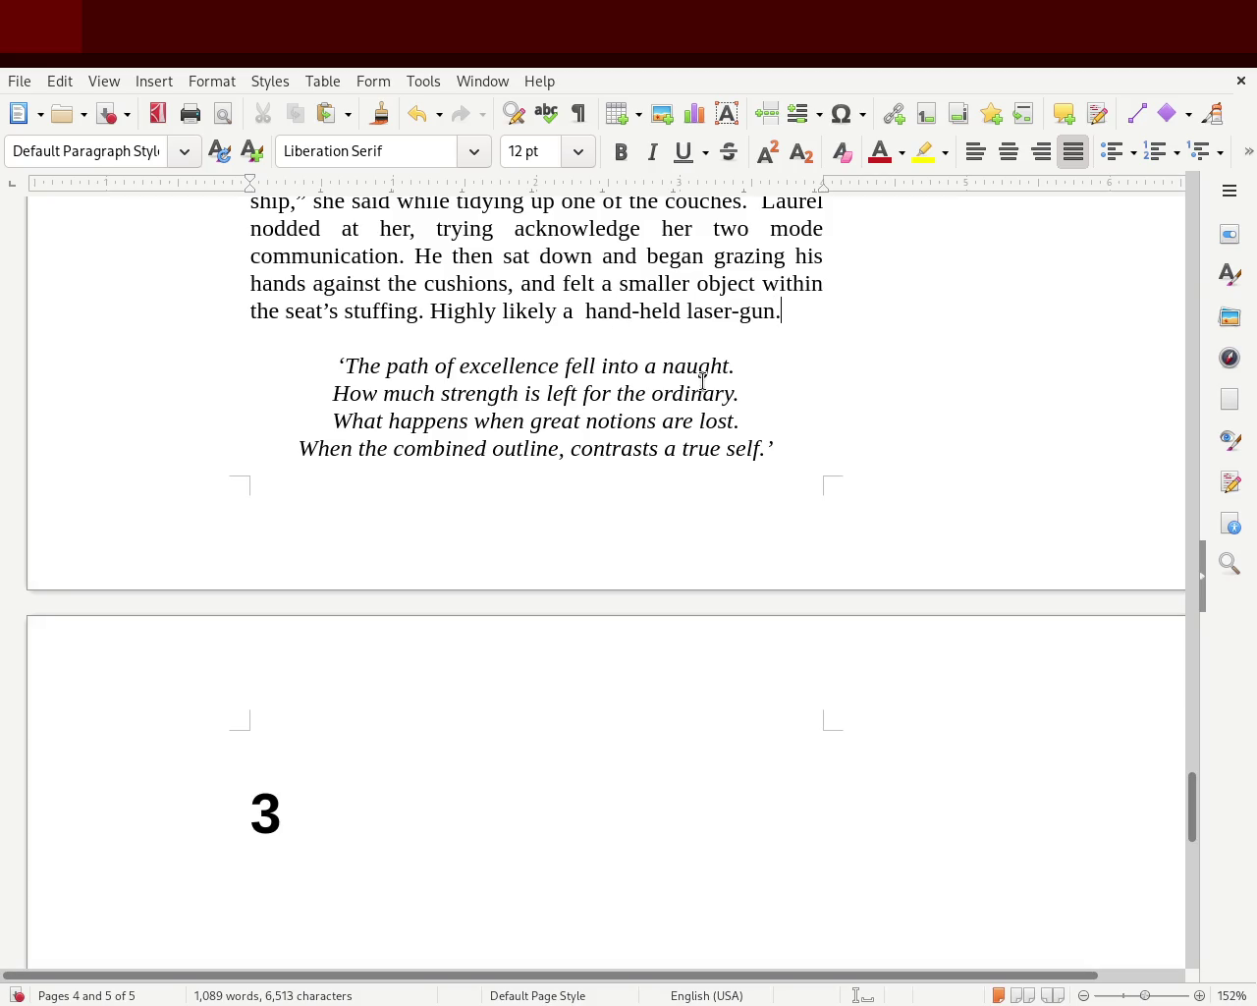
- Reduce 'Highly likely' to 'Likely' and remove the extra space before 'hand-held'
{"action": "double_click", "coordinate": [465, 311]}
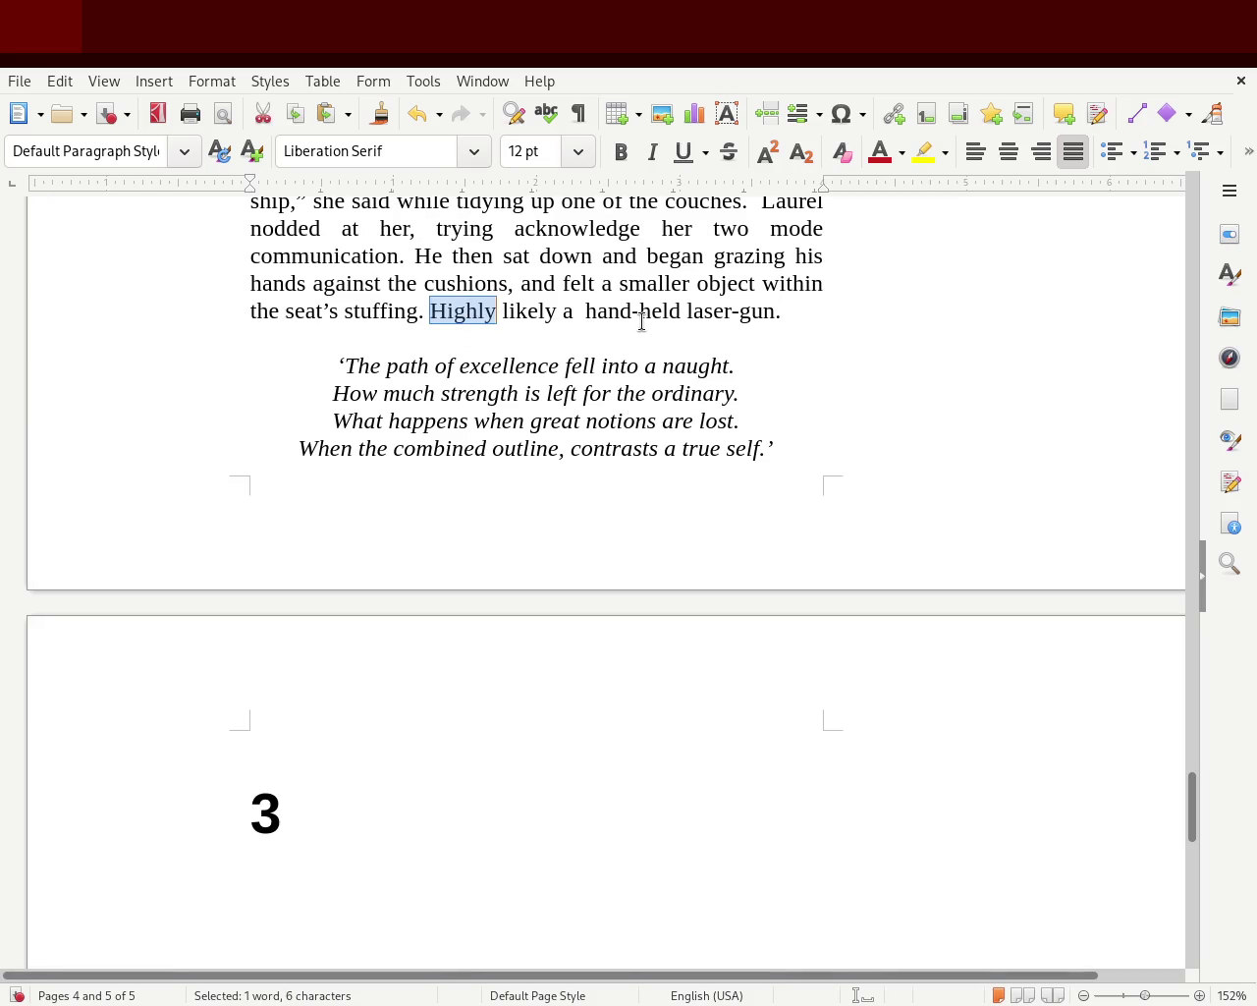
{"action": "key", "text": "BackSpace"}
{"action": "type", "text": "L"}
{"action": "key", "text": "Delete"}
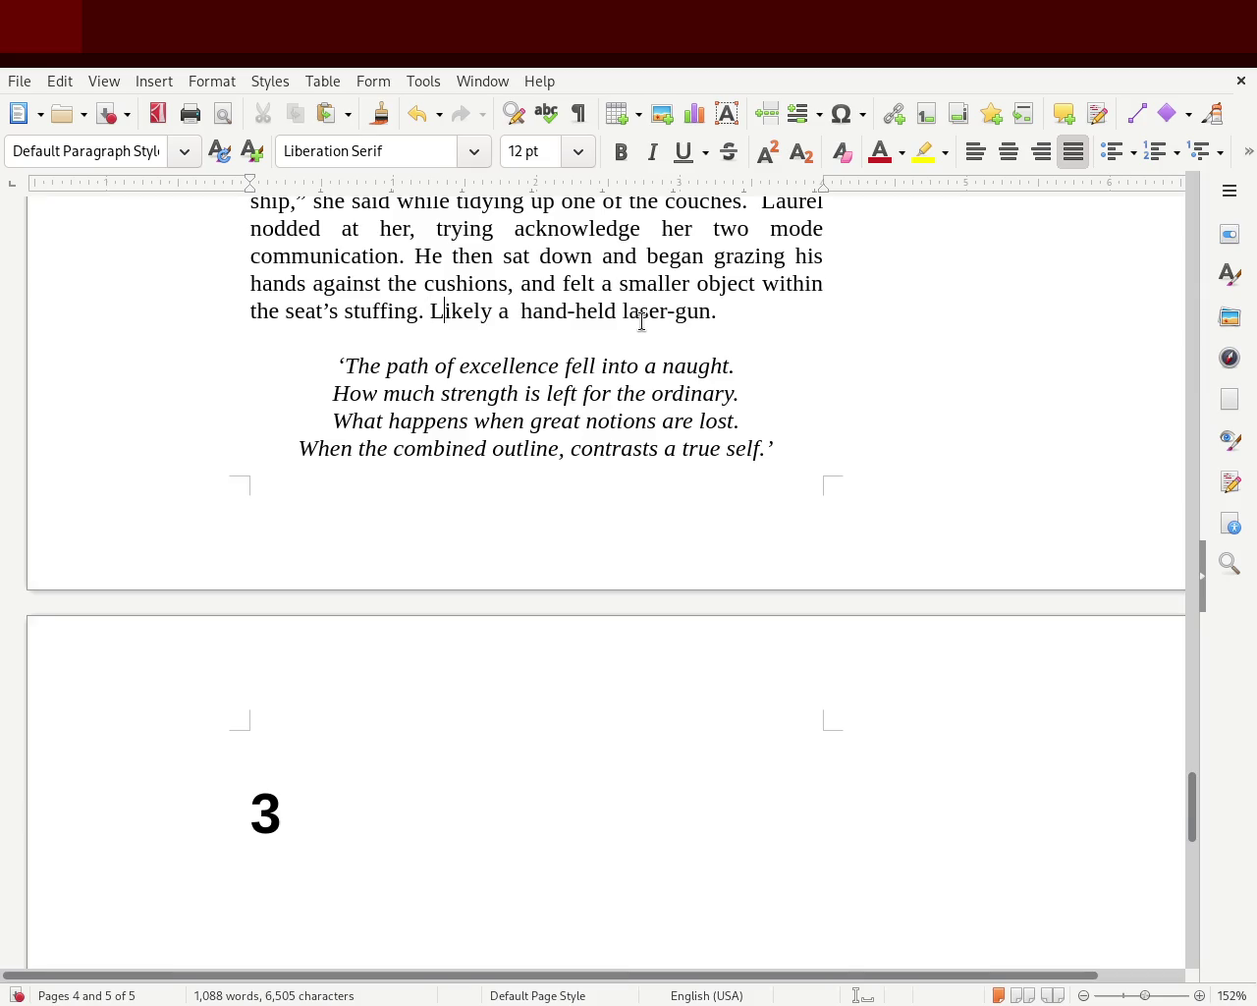
{"action": "key", "text": "Right"}
{"action": "key", "text": "Right"}
{"action": "key", "text": "Right"}
{"action": "key", "text": "Right"}
{"action": "key", "text": "Left"}
{"action": "key", "text": "Delete"}
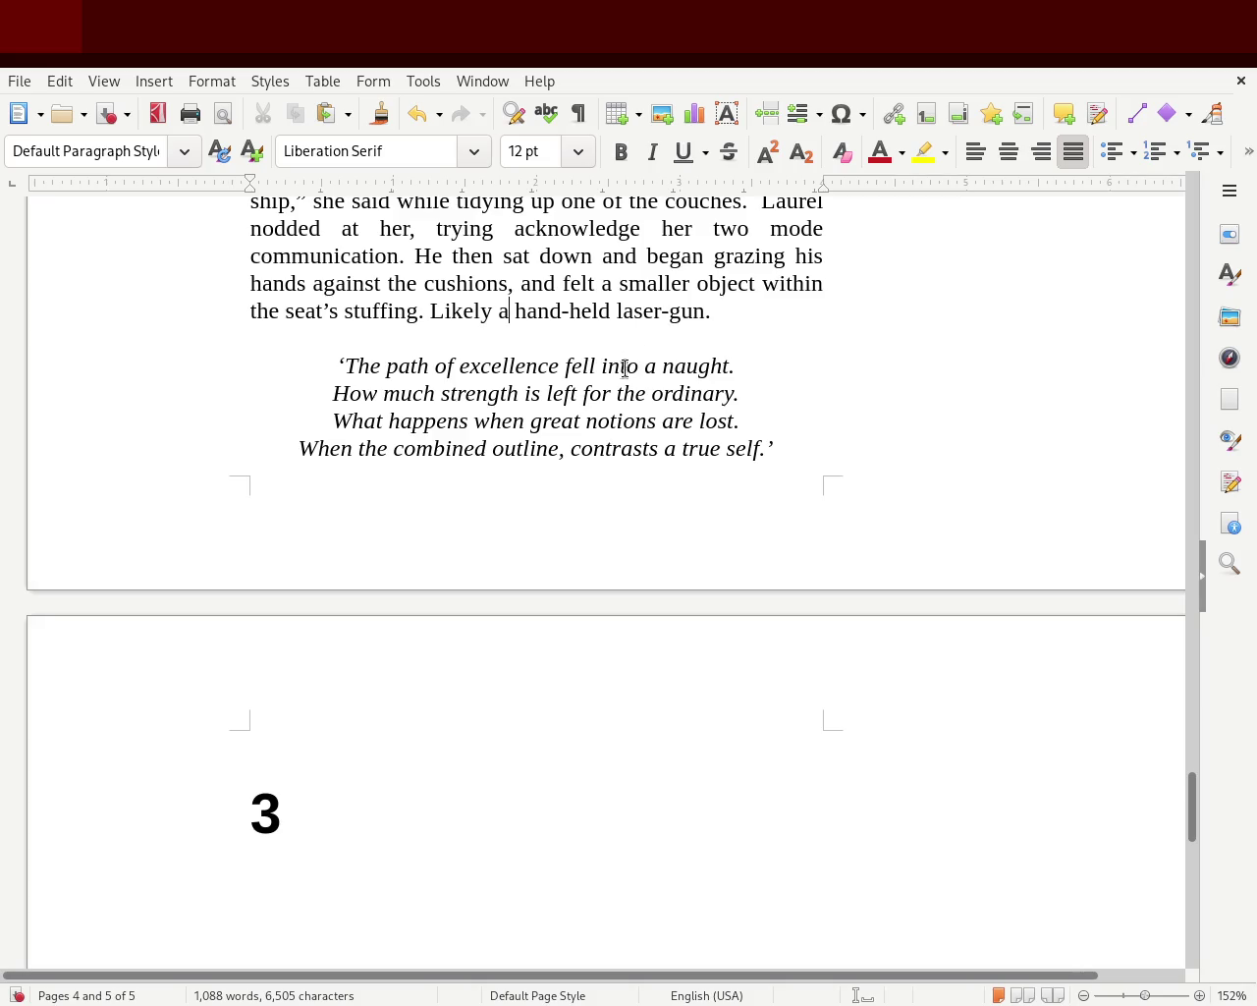
- Replace the period after 'stuffing' with a comma and lowercase 'likely'
{"action": "left_click", "coordinate": [416, 310]}
{"action": "key", "text": "Delete"}
{"action": "type", "text": ","}
{"action": "key", "text": "Right"}
{"action": "key", "text": "Delete"}
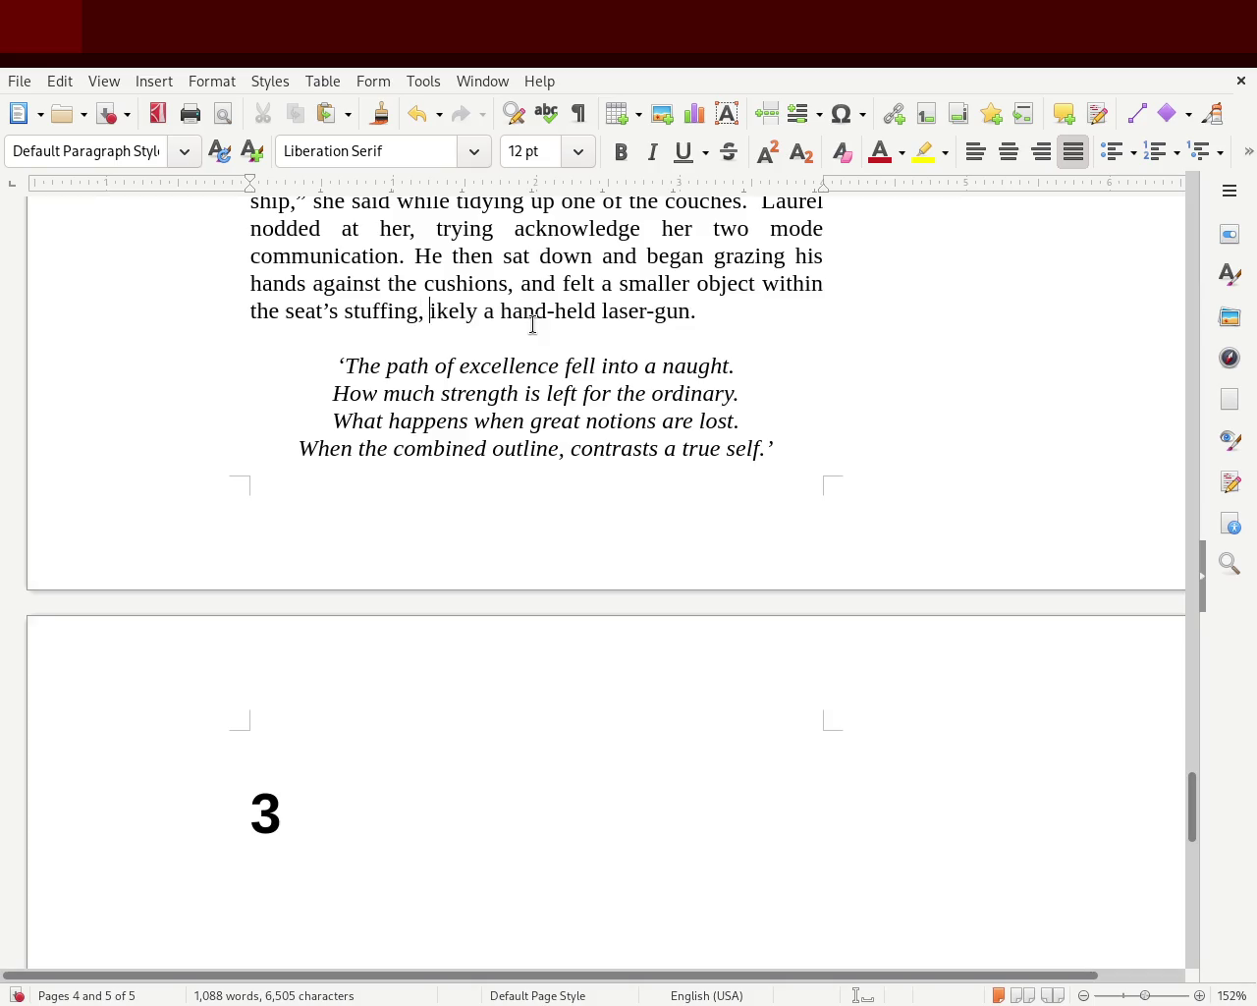
{"action": "type", "text": "l"}
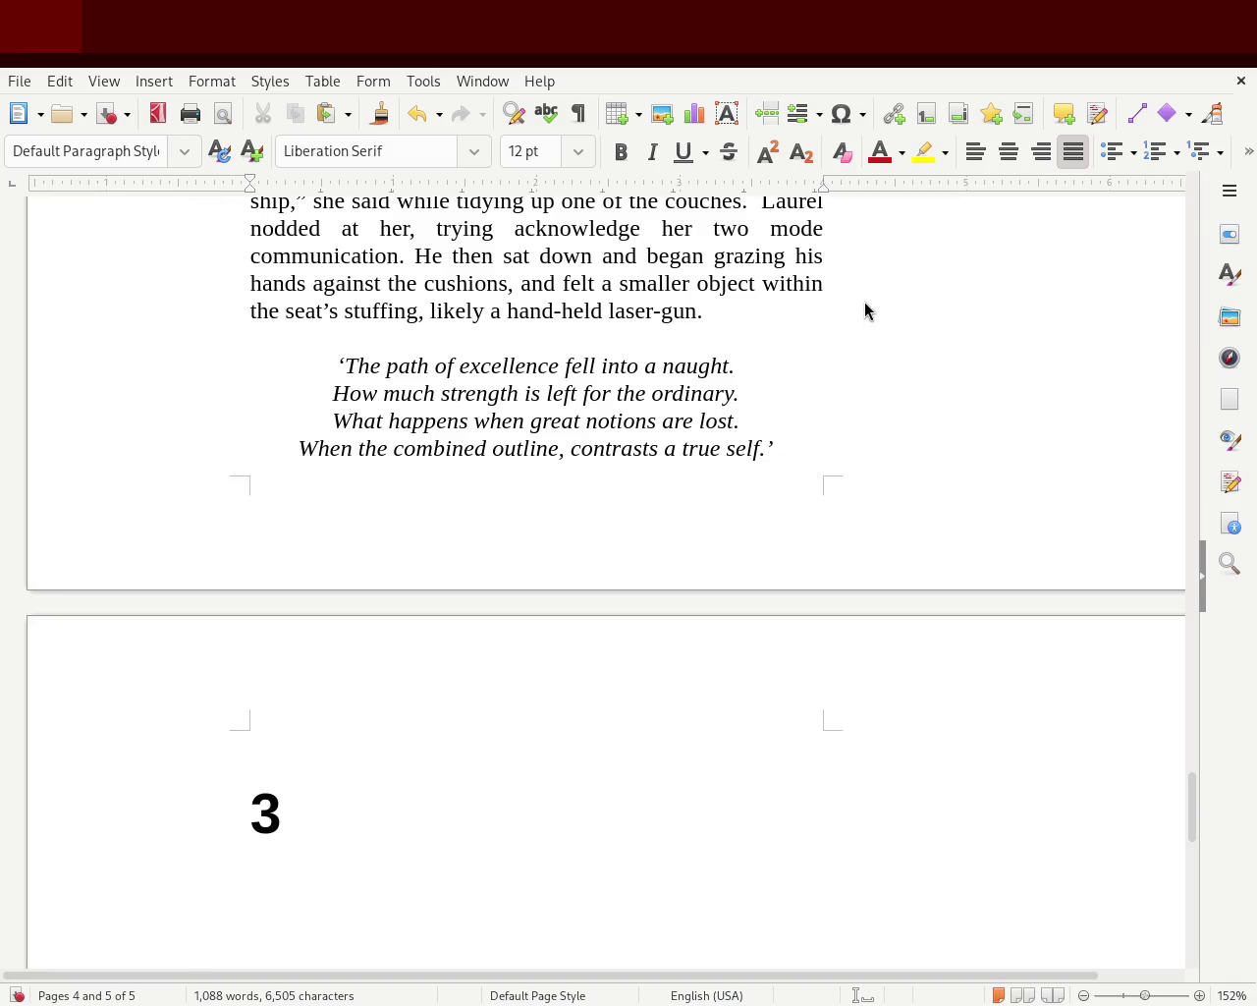
- Change 'laser-gun' to 'plasma gun'
{"action": "double_click", "coordinate": [614, 309]}
{"action": "type", "text": "plasma"}
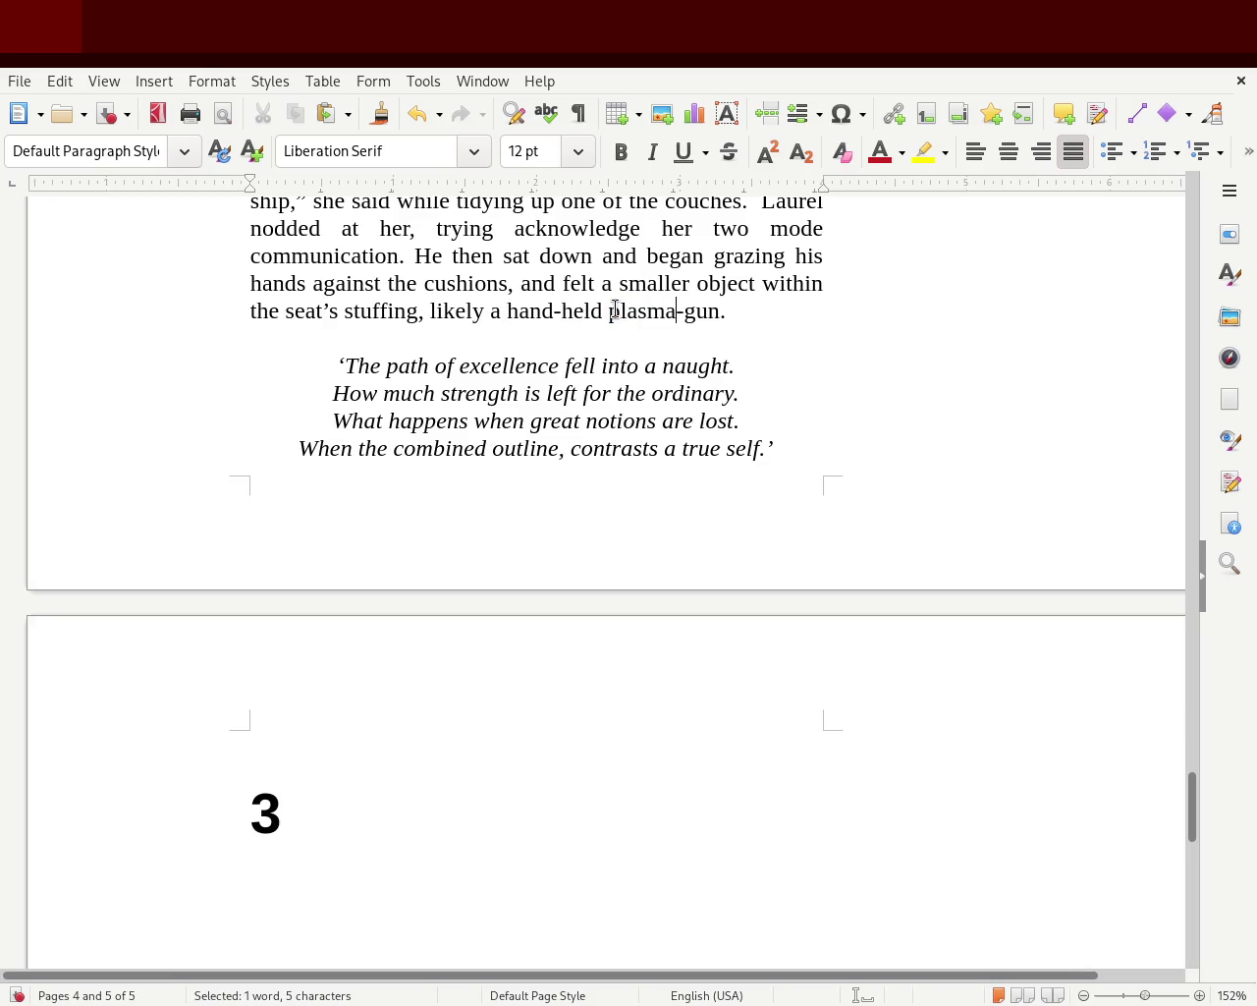
{"action": "key", "text": "Delete"}
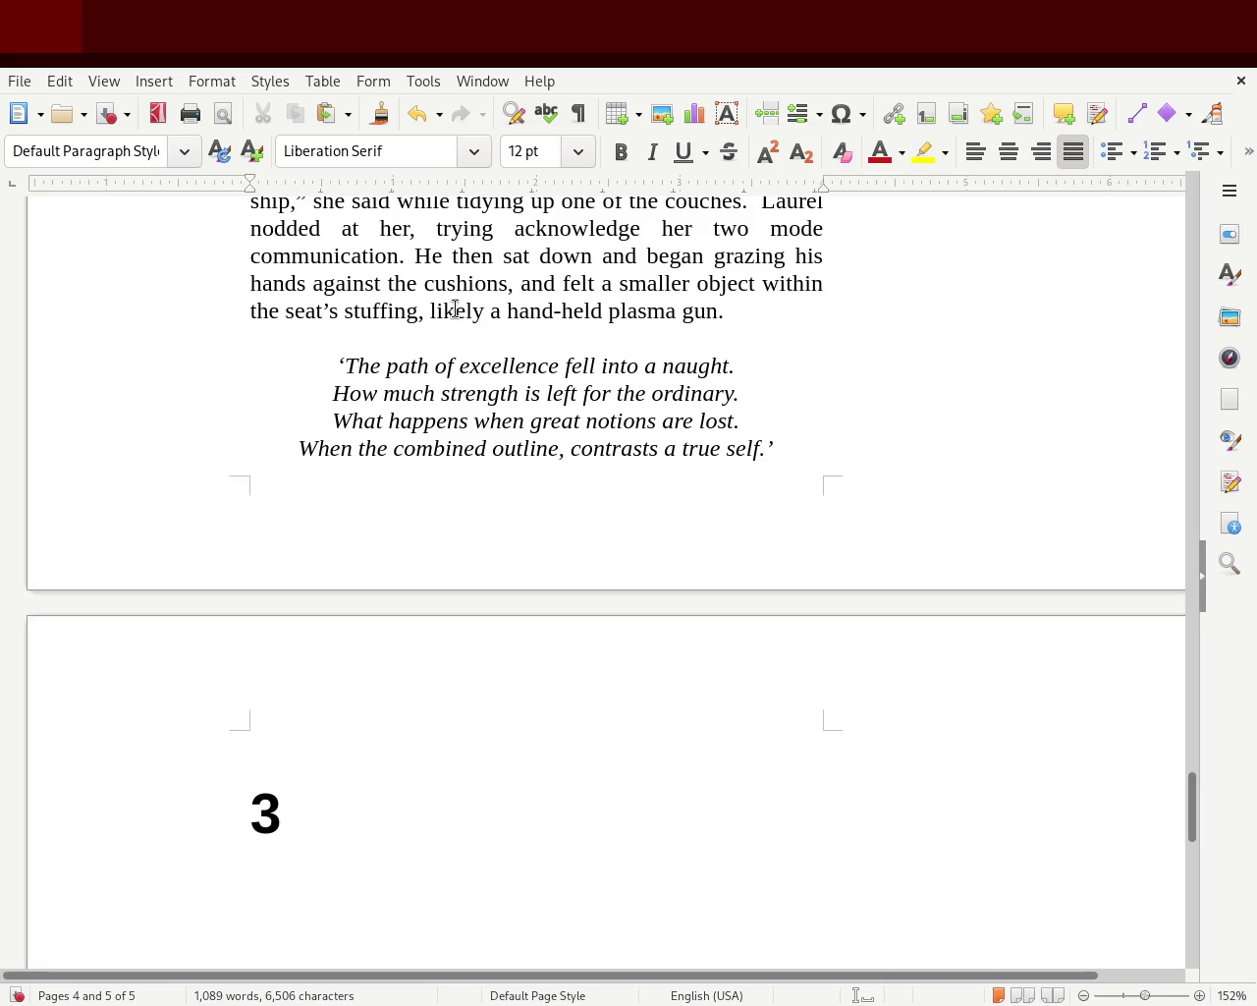
- Insert 'smaller' so it reads 'a smaller hand-held plasma gun.'
{"action": "left_click", "coordinate": [506, 312]}
{"action": "key", "text": "Left"}
{"action": "key", "text": "Left"}
{"action": "type", "text": "smaller"}
{"action": "key", "text": "Delete"}
{"action": "key", "text": "Left"}
{"action": "key", "text": "Left"}
{"action": "key", "text": "Left"}
{"action": "key", "text": "Left"}
{"action": "key", "text": "Left"}
{"action": "key", "text": "Left"}
{"action": "key", "text": "Left"}
{"action": "type", "text": "a"}
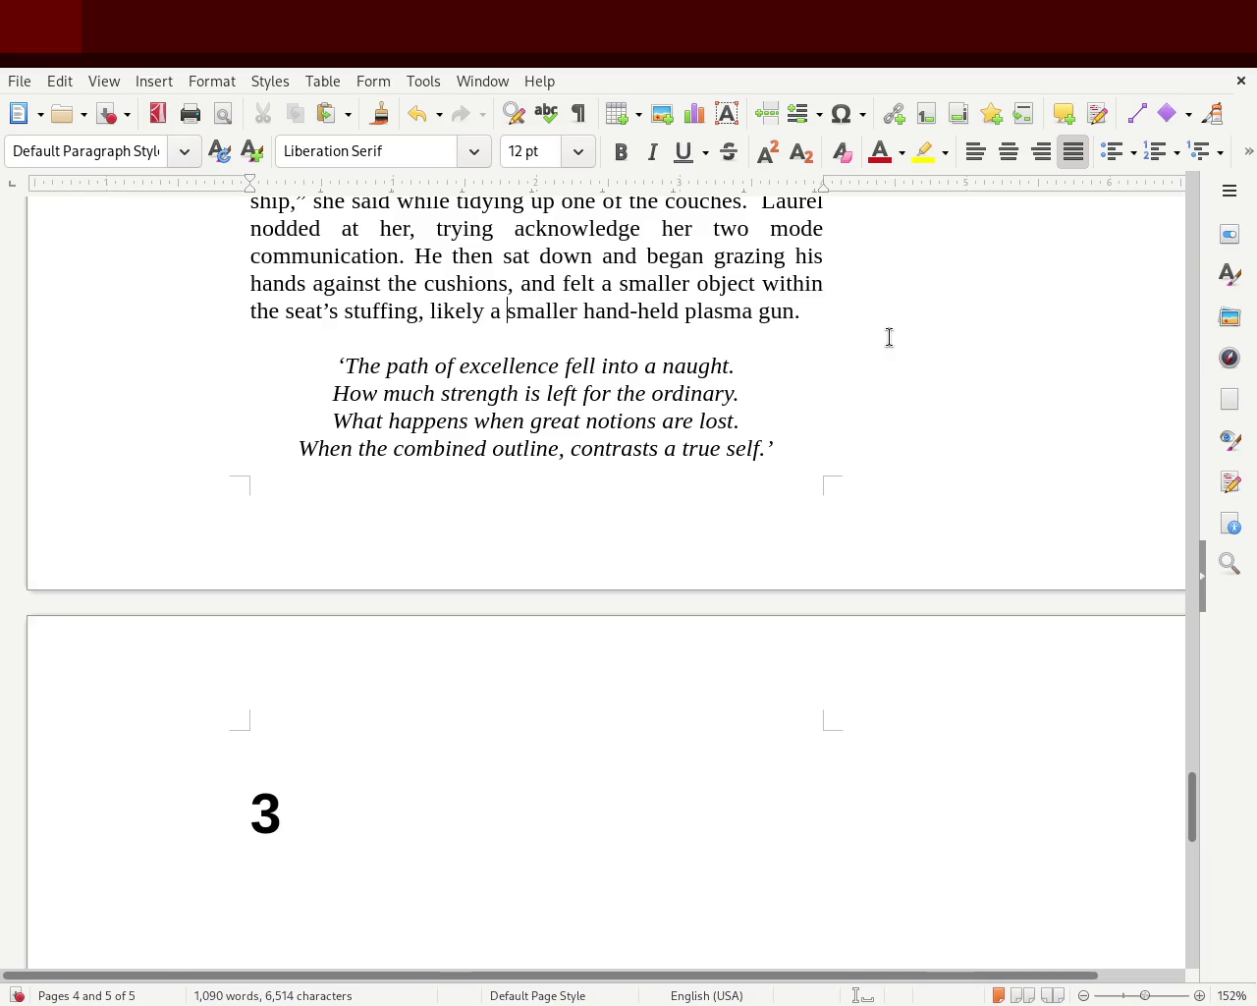
{"action": "left_click", "coordinate": [884, 321]}
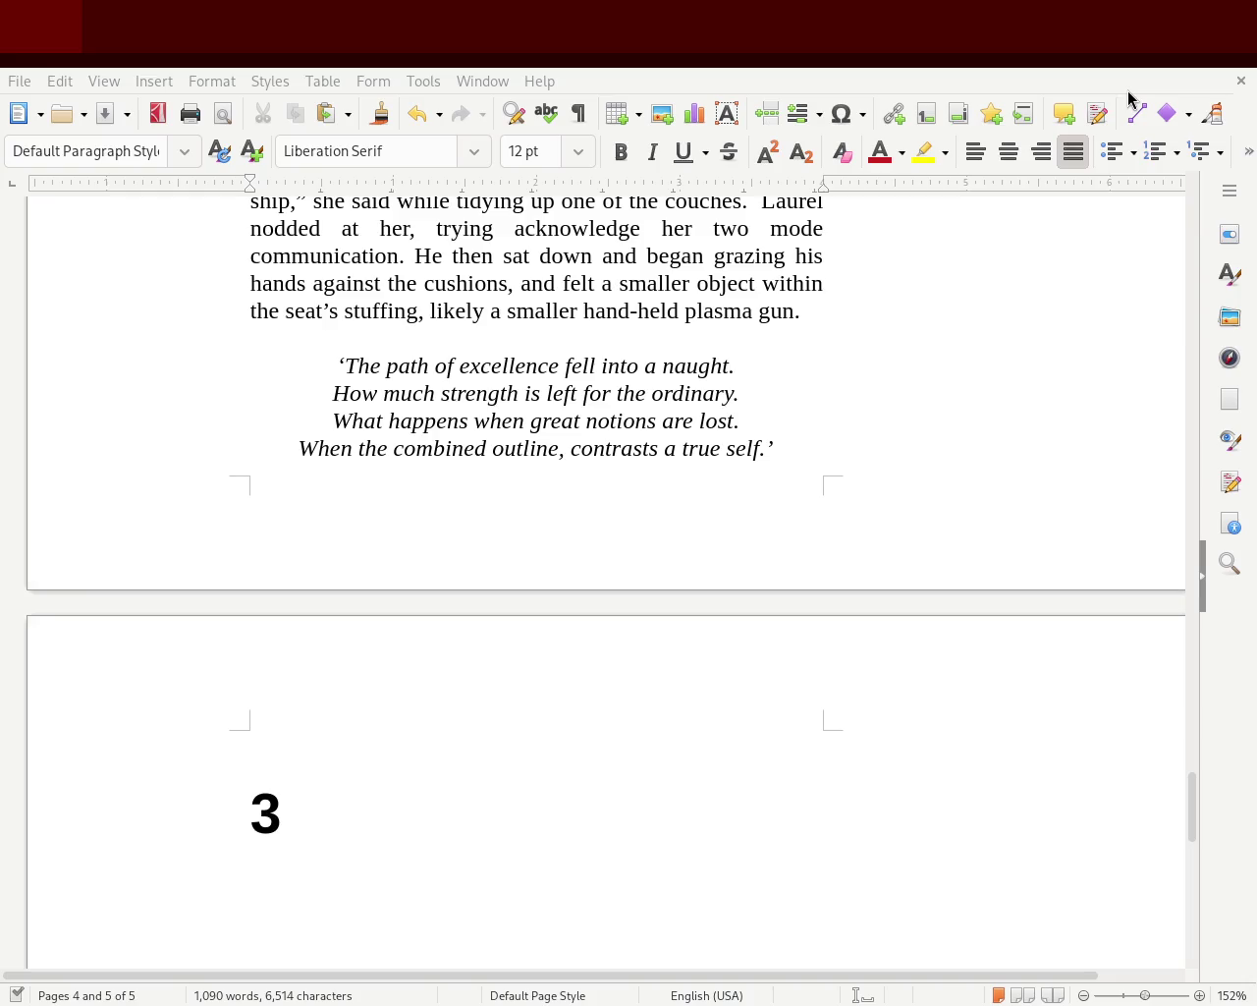
- Reword to 'likely to be a handheld plasma gun' and save the manuscript
{"action": "left_click", "coordinate": [750, 309]}
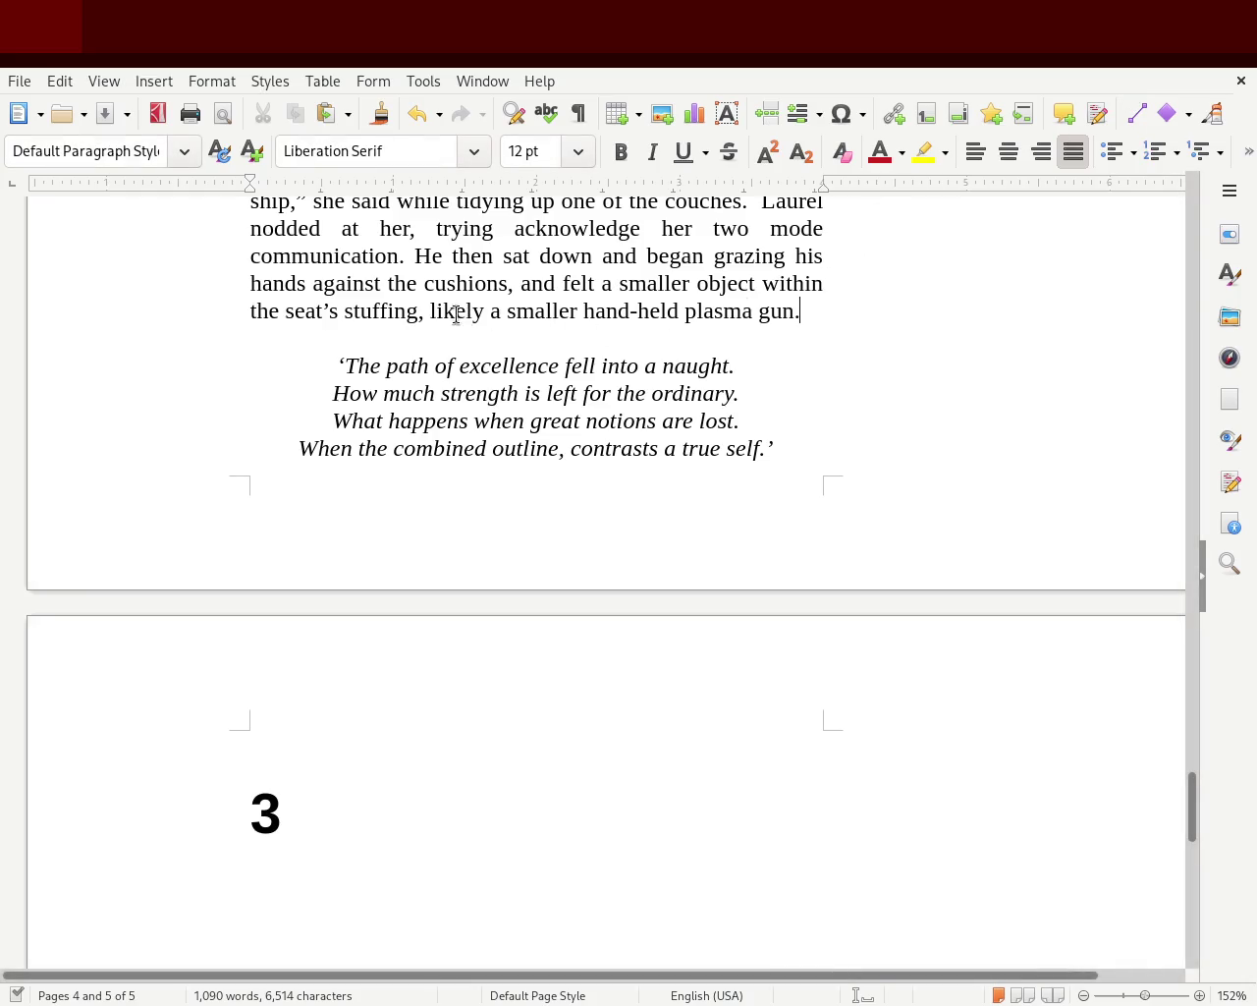
{"action": "left_click", "coordinate": [629, 313]}
{"action": "key", "text": "Delete"}
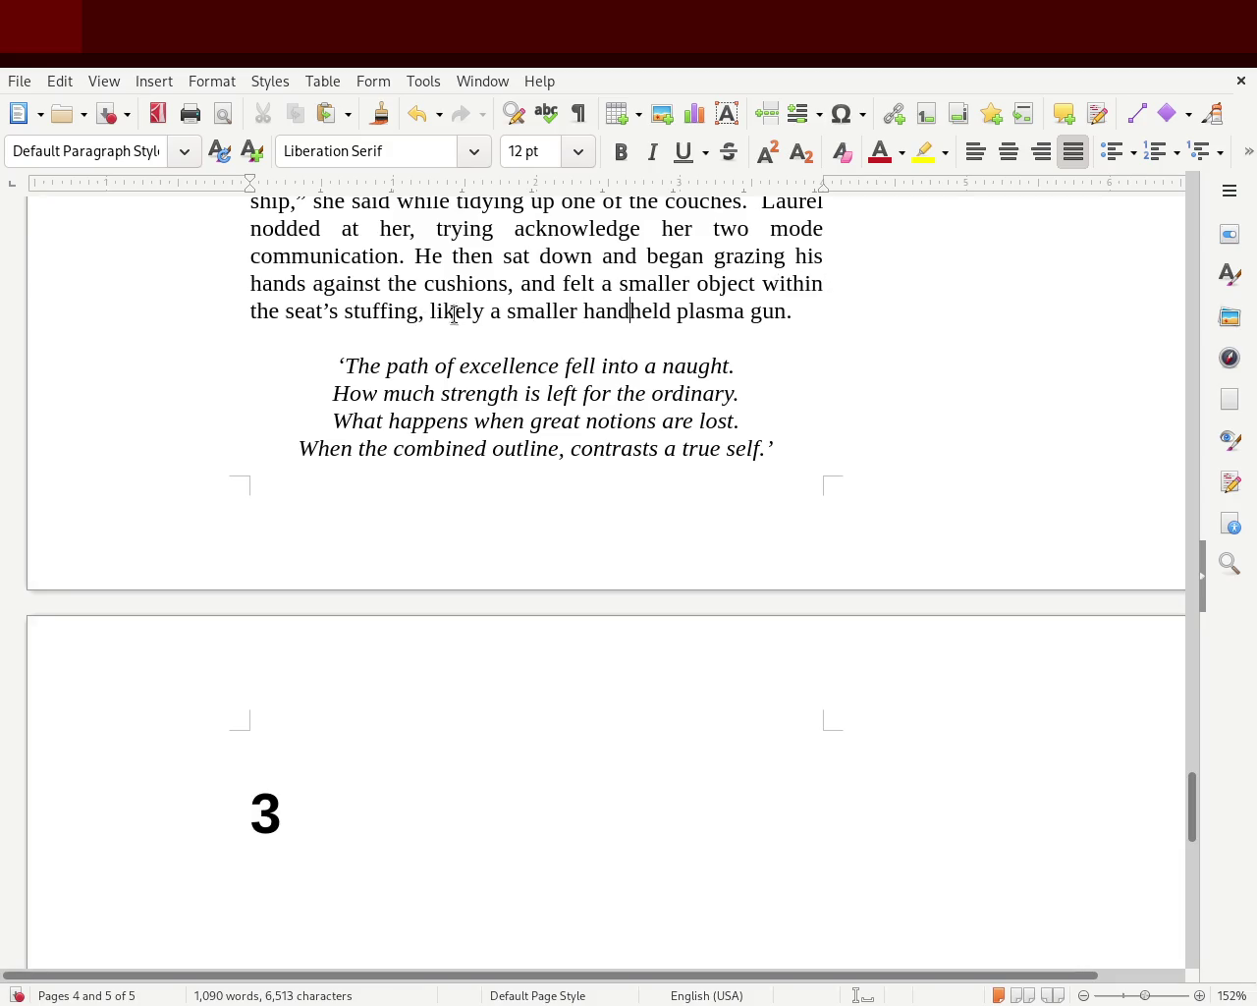
{"action": "double_click", "coordinate": [542, 310]}
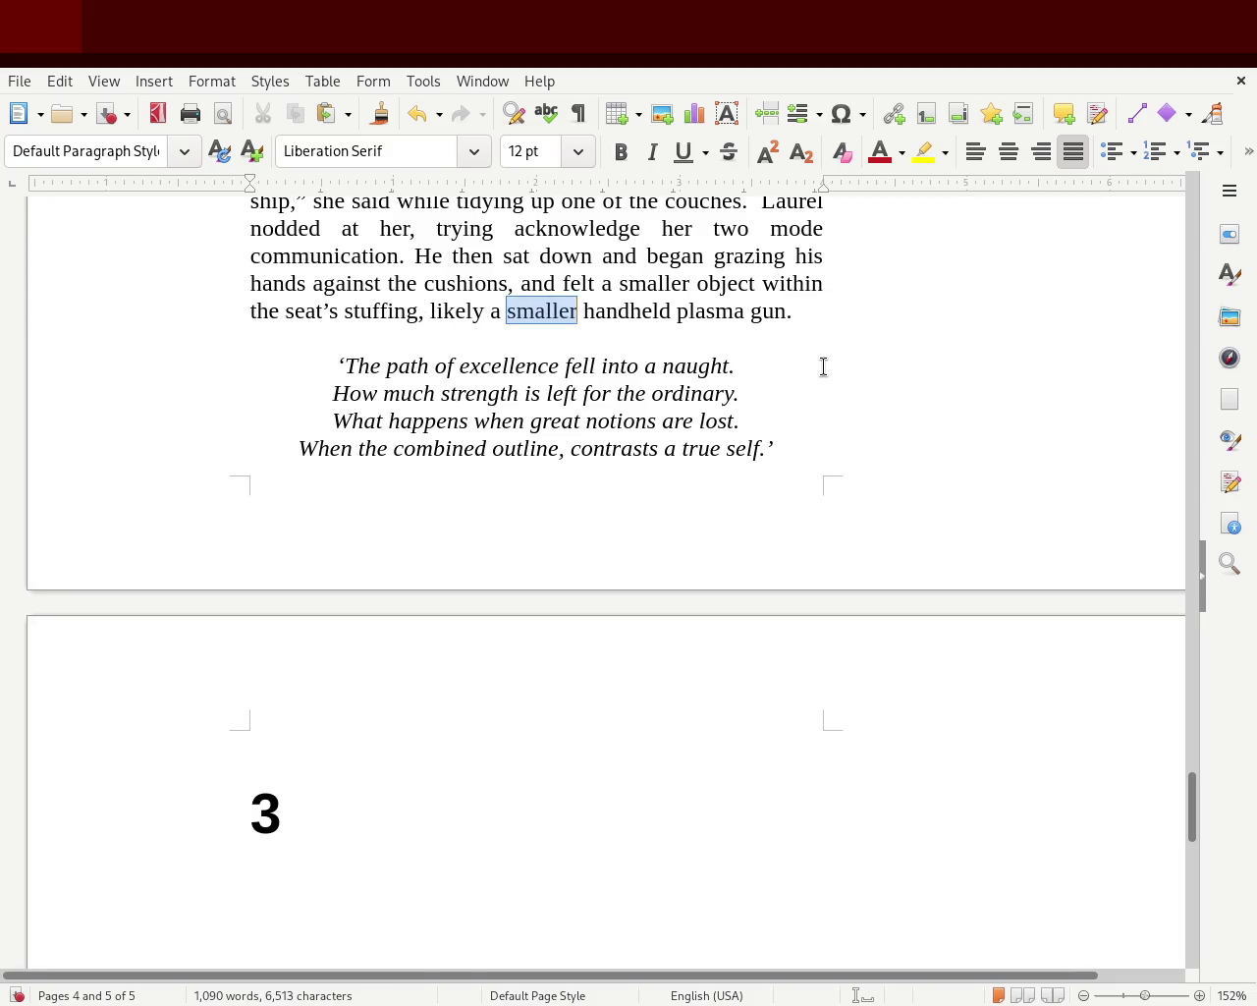
{"action": "key", "text": "BackSpace"}
{"action": "key", "text": "Left"}
{"action": "key", "text": "Left"}
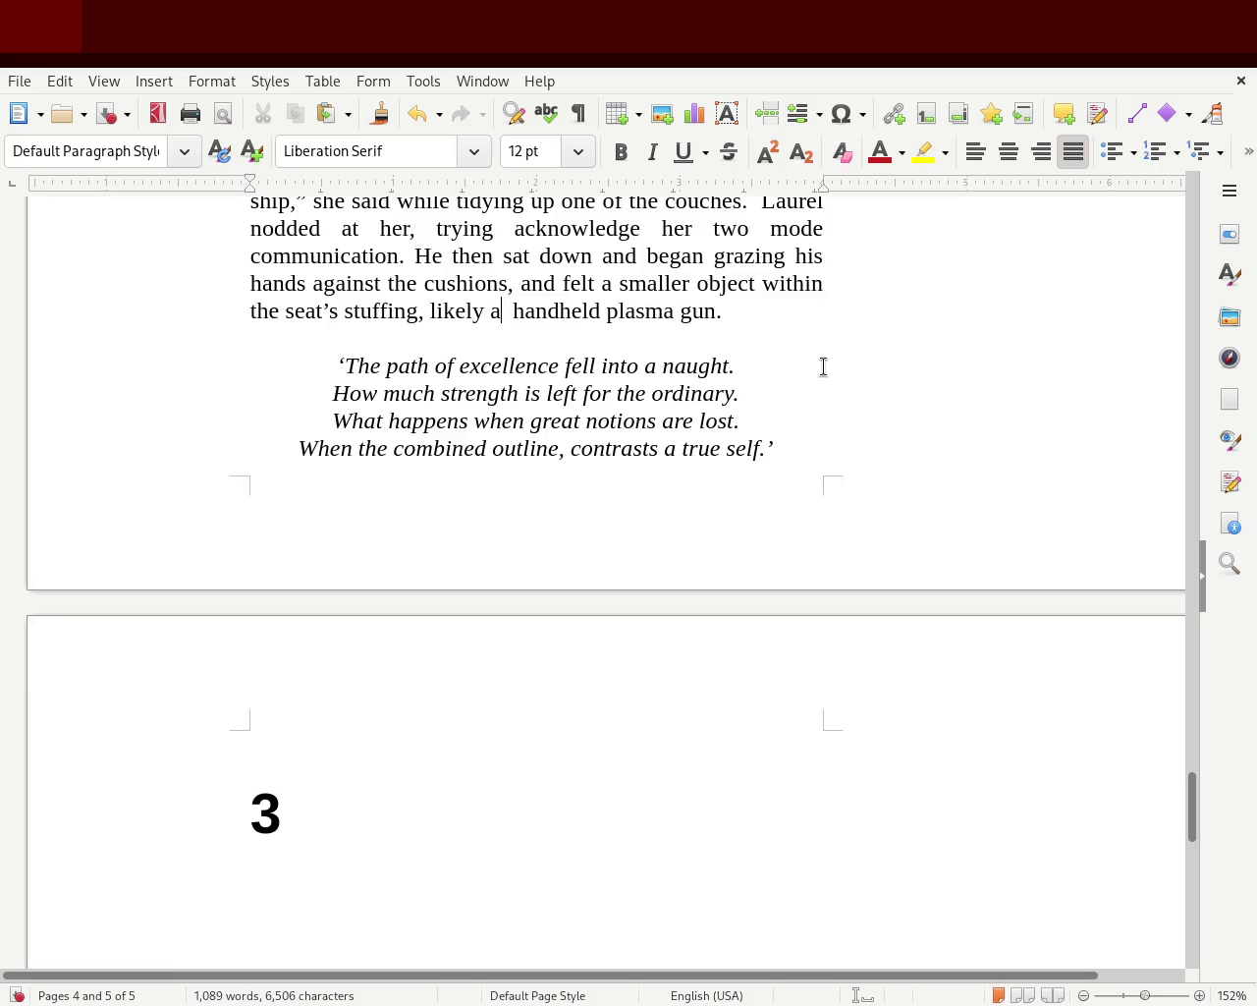
{"action": "type", "text": "to be"}
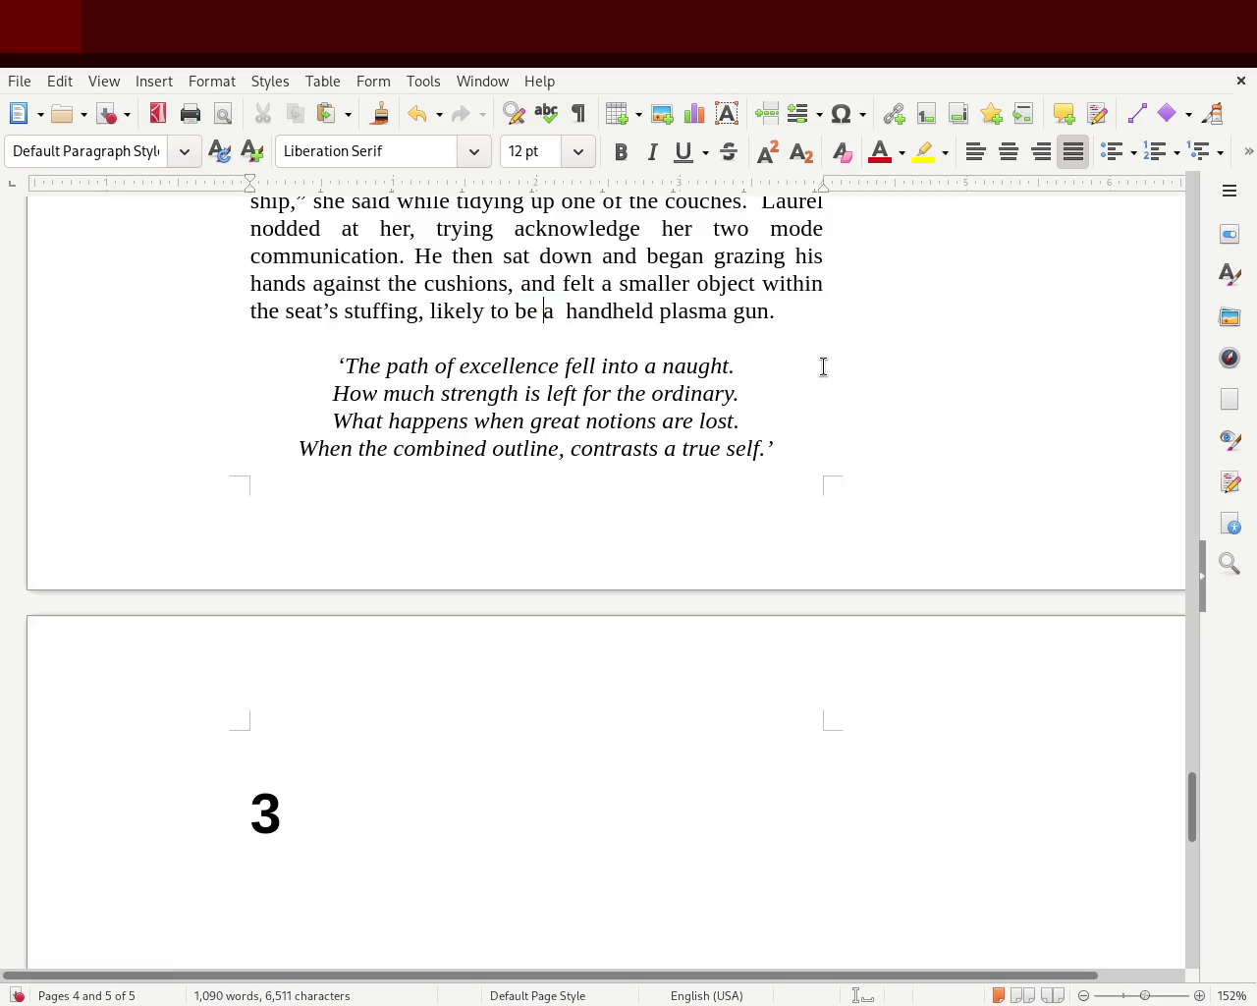
{"action": "key", "text": "Right"}
{"action": "key", "text": "Right"}
{"action": "key", "text": "Delete"}
{"action": "key", "text": "ctrl+s"}
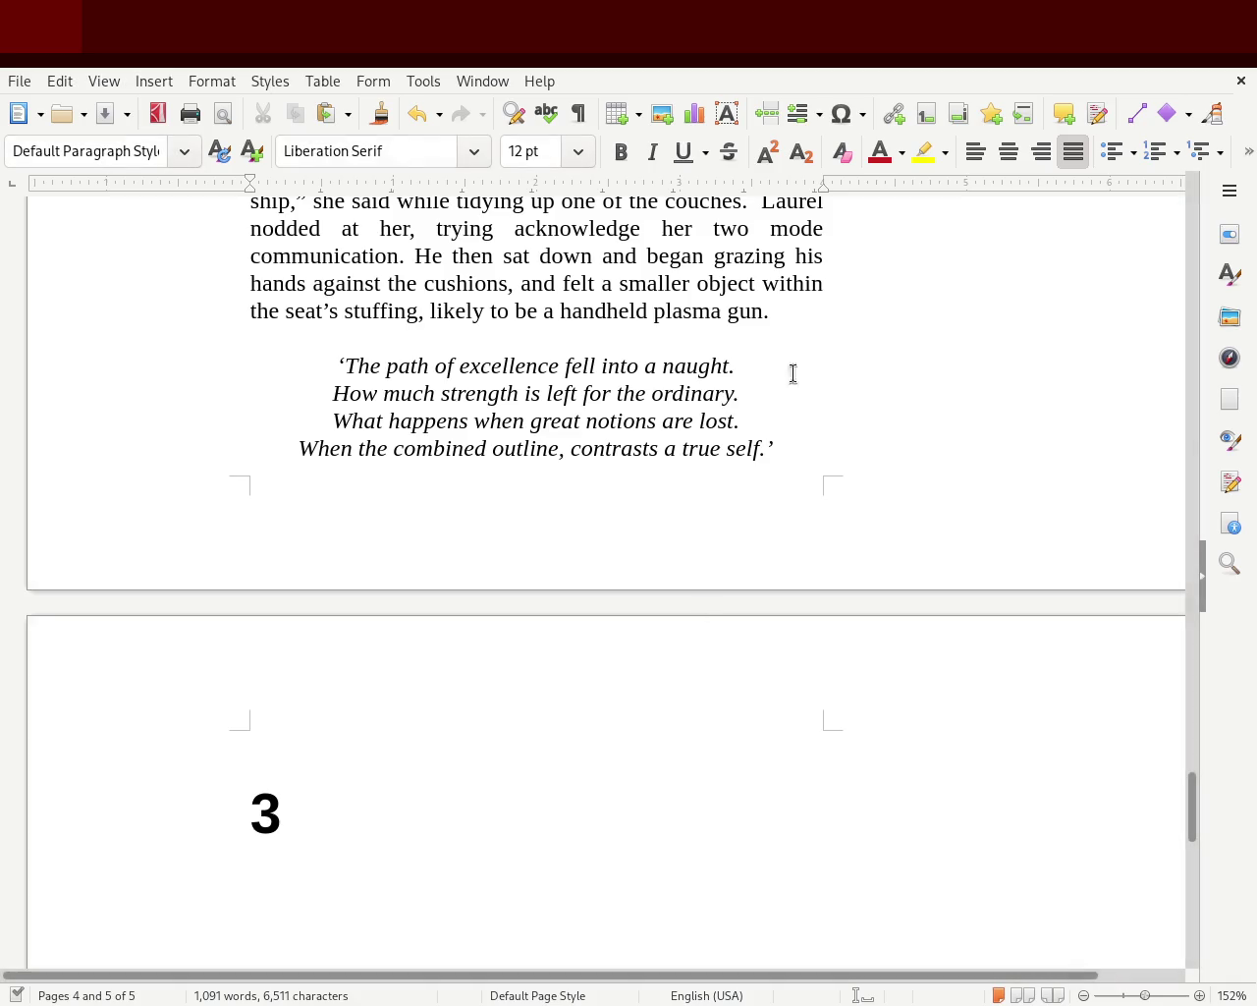
- Type 'After' on the empty first line of page 5 above chapter 3
{"action": "mouse_move", "coordinate": [1188, 819]}
{"action": "left_mouse_down"}
{"action": "mouse_move", "coordinate": [1201, 663]}
{"action": "mouse_move", "coordinate": [1179, 819]}
{"action": "left_mouse_up"}
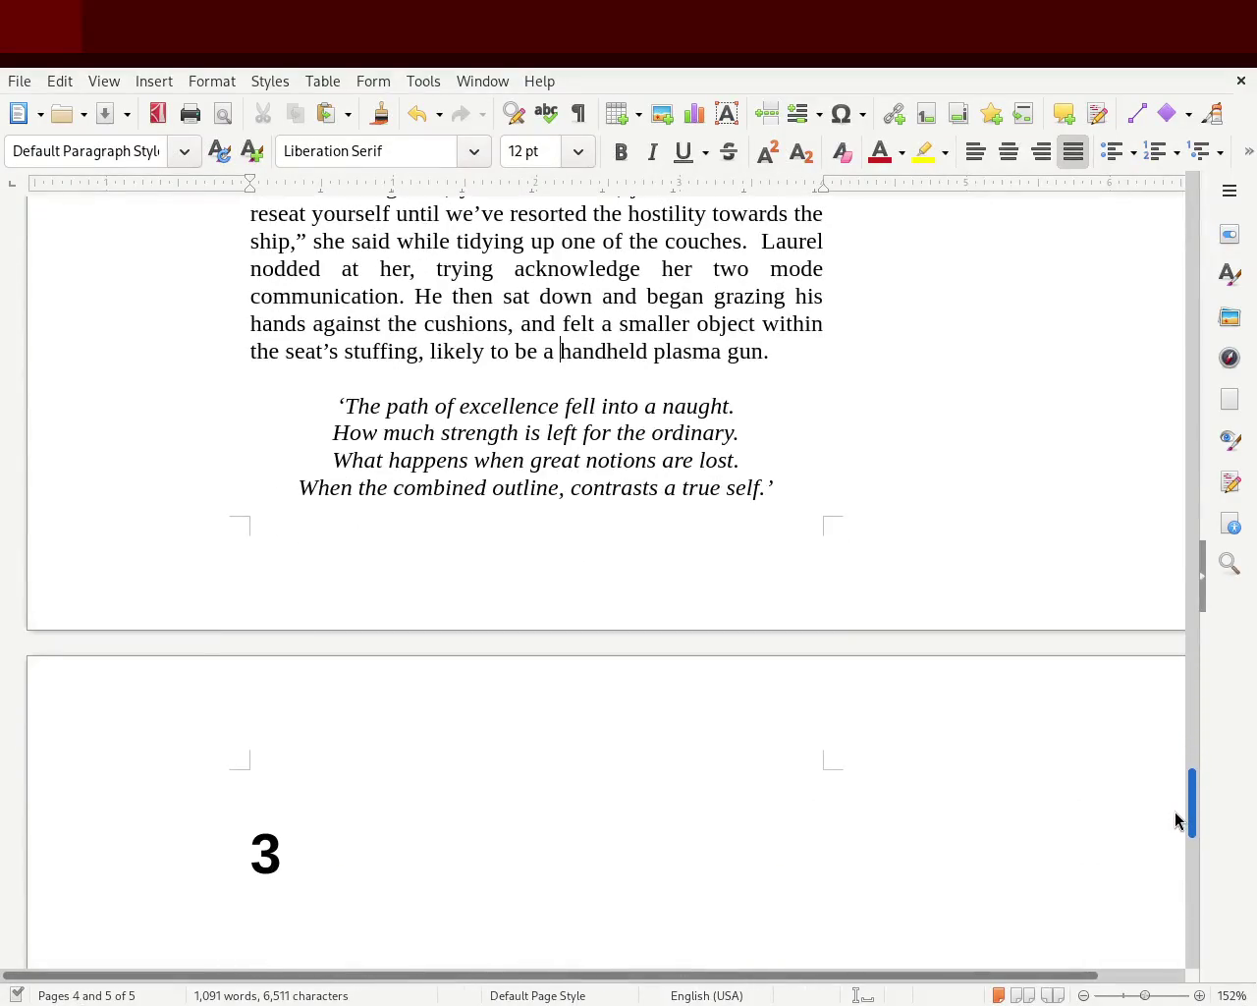
{"action": "left_click", "coordinate": [340, 782]}
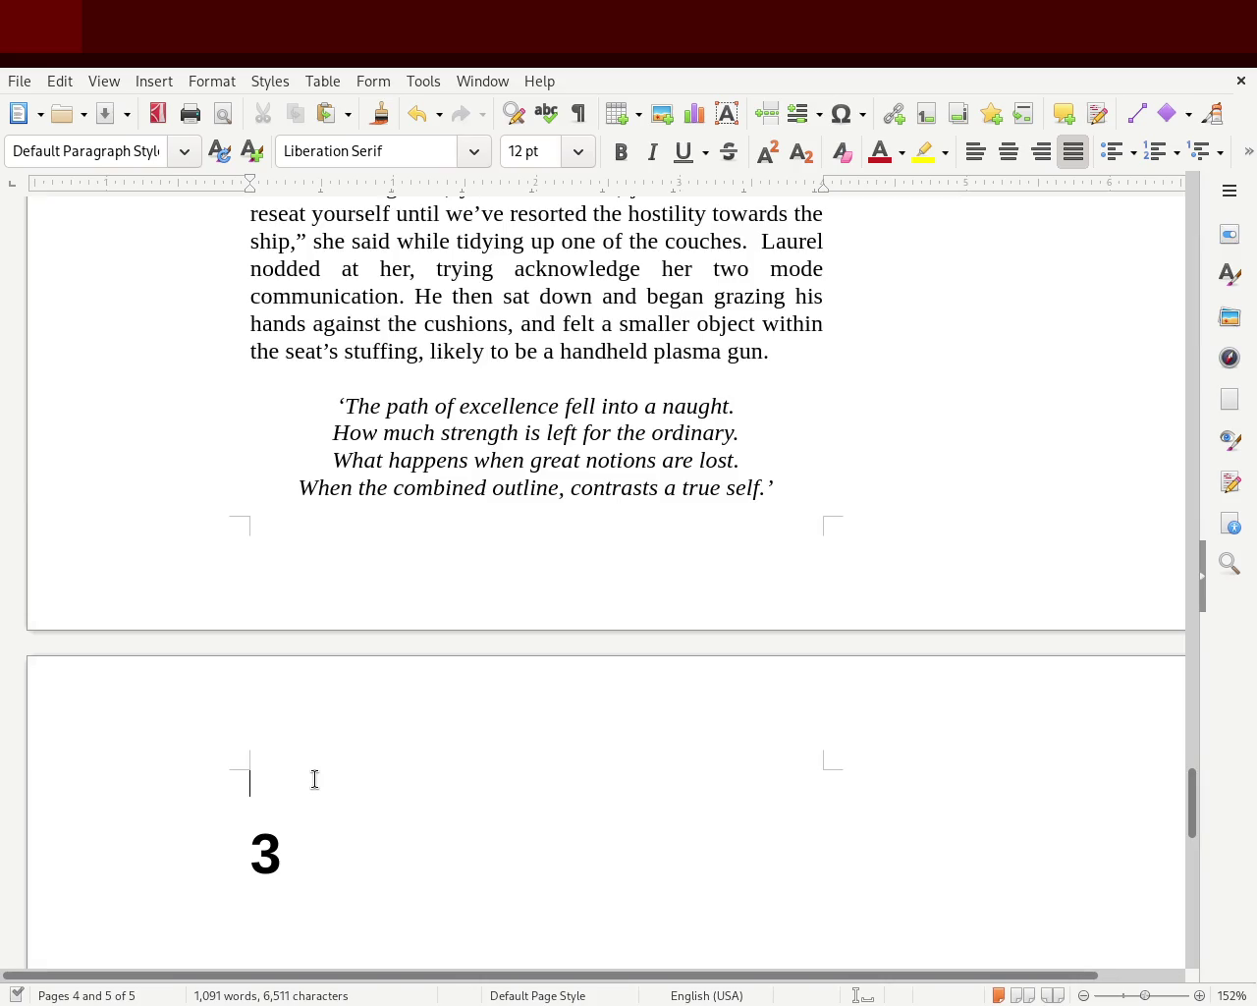
{"action": "type", "text": "After"}
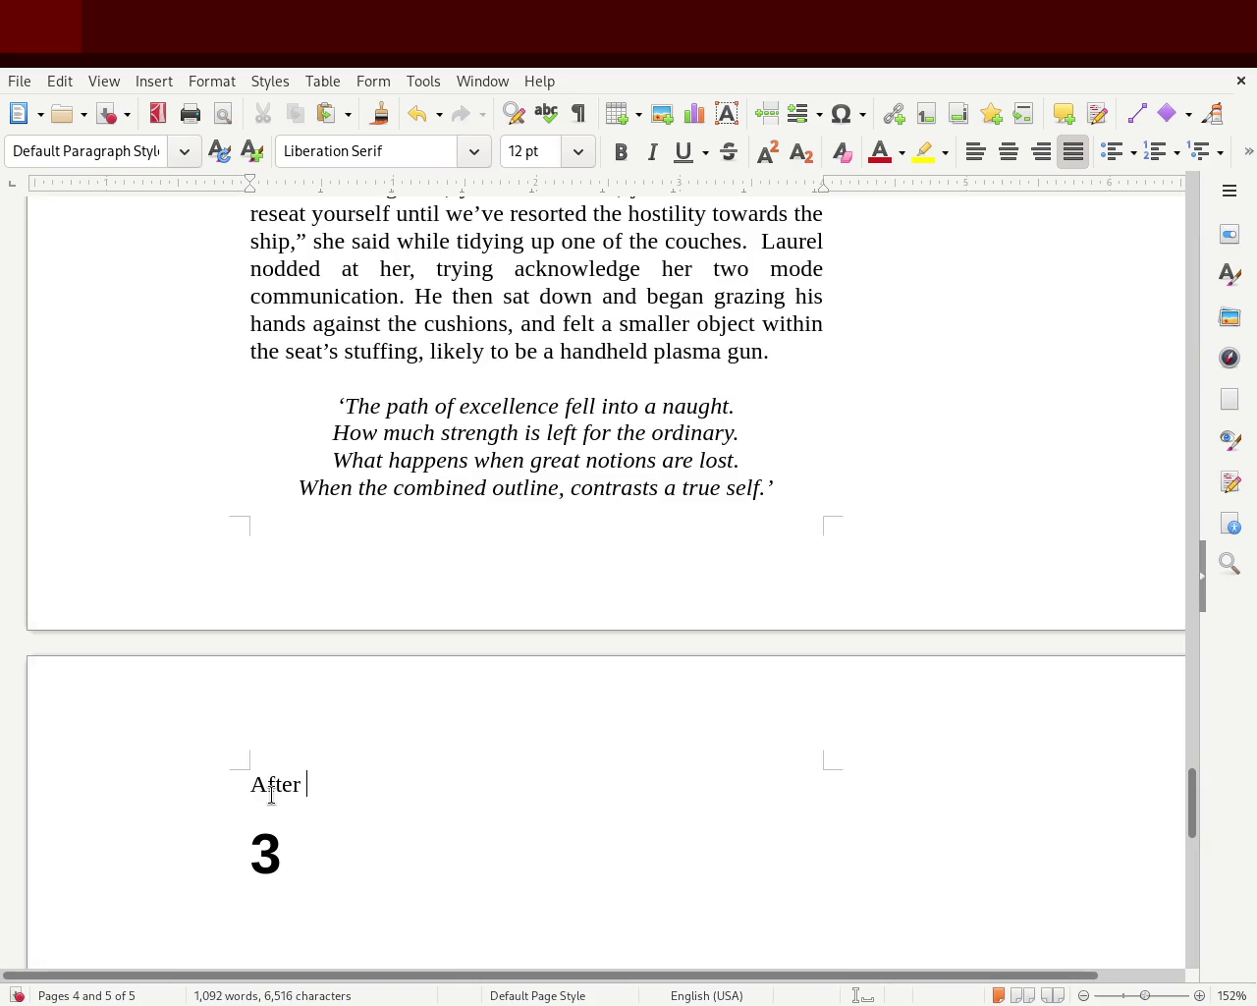
- Type 'After unzipping the cushion if descretly grabbed the', correcting typos along the way
{"action": "key", "text": "BackSpace"}
{"action": "key", "text": "BackSpace"}
{"action": "key", "text": "BackSpace"}
{"action": "key", "text": "BackSpace"}
{"action": "key", "text": "BackSpace"}
{"action": "key", "text": "BackSpace"}
{"action": "type", "text": "After "}
{"action": "type", "text": "unzipåp"}
{"action": "key", "text": "BackSpace"}
{"action": "key", "text": "BackSpace"}
{"action": "type", "text": "ping the "}
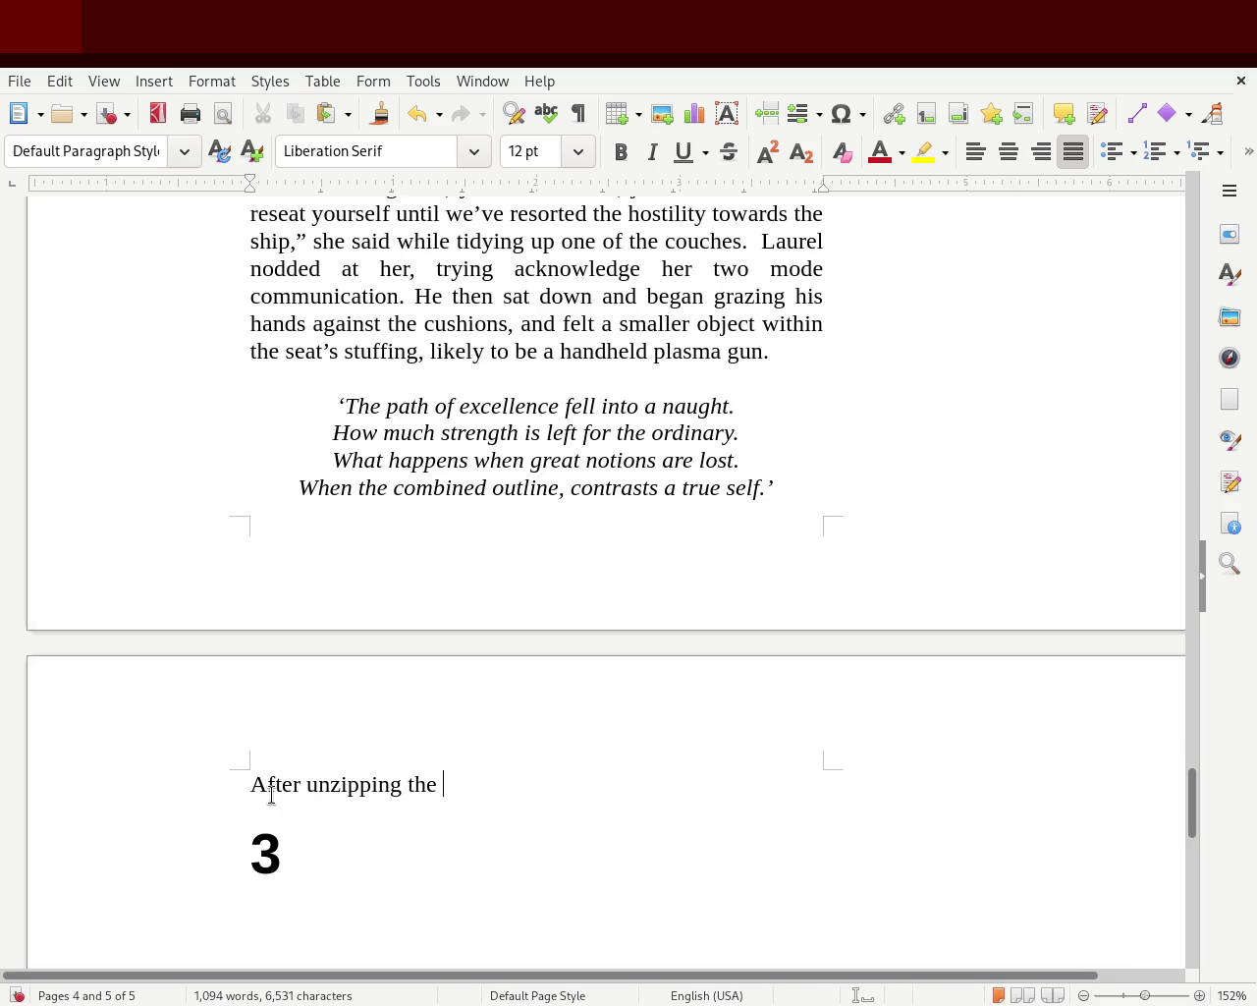
{"action": "type", "text": "its"}
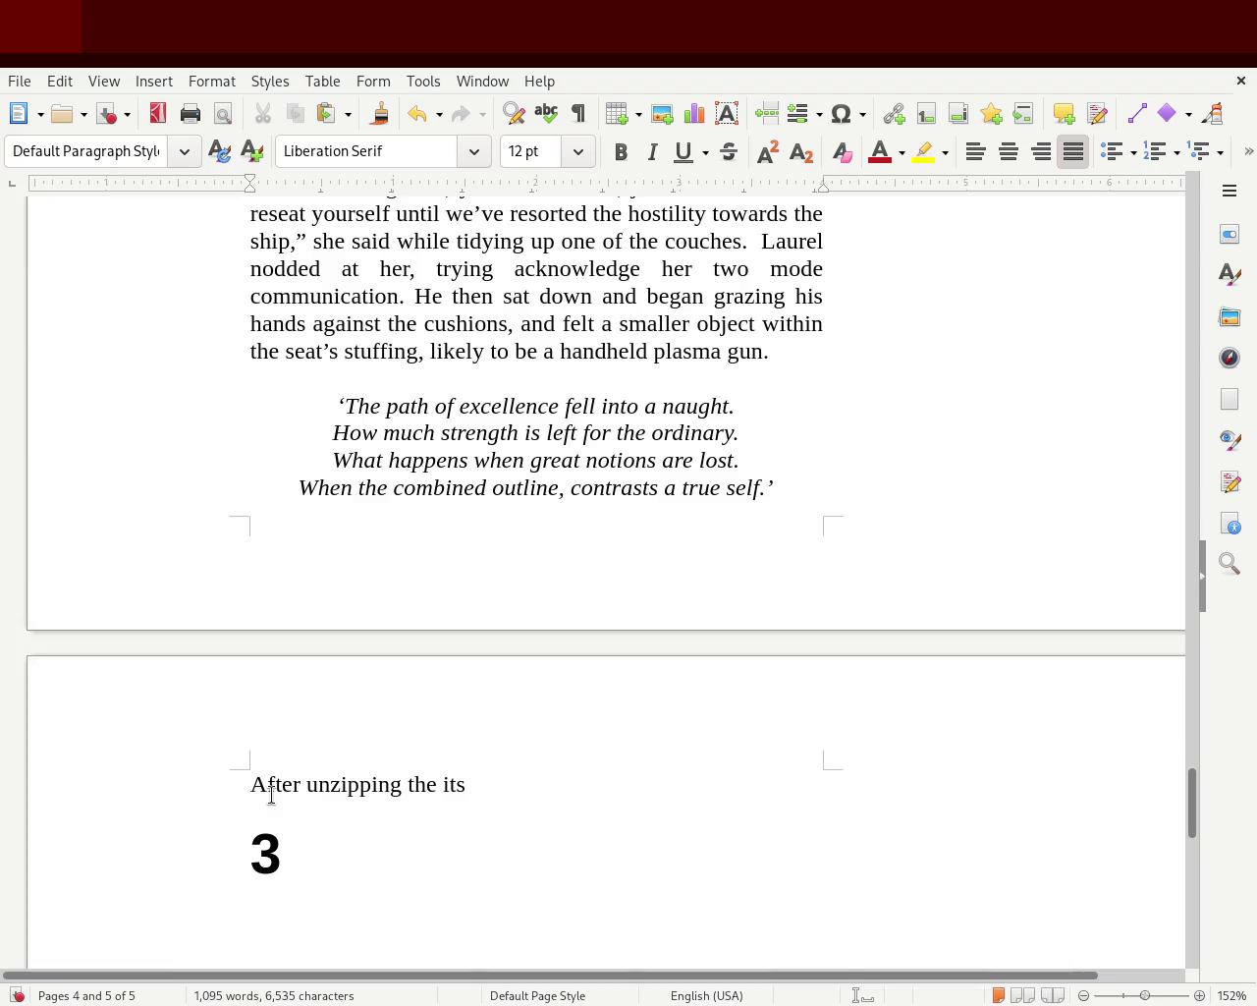
{"action": "key", "text": "BackSpace"}
{"action": "key", "text": "BackSpace"}
{"action": "key", "text": "BackSpace"}
{"action": "key", "text": "BackSpace"}
{"action": "key", "text": "BackSpace"}
{"action": "key", "text": "BackSpace"}
{"action": "key", "text": "BackSpace"}
{"action": "key", "text": "BackSpace"}
{"action": "type", "text": "the "}
{"action": "type", "text": "cursh"}
{"action": "key", "text": "BackSpace"}
{"action": "key", "text": "BackSpace"}
{"action": "type", "text": "shu"}
{"action": "key", "text": "BackSpace"}
{"action": "type", "text": "ion if descretly gra"}
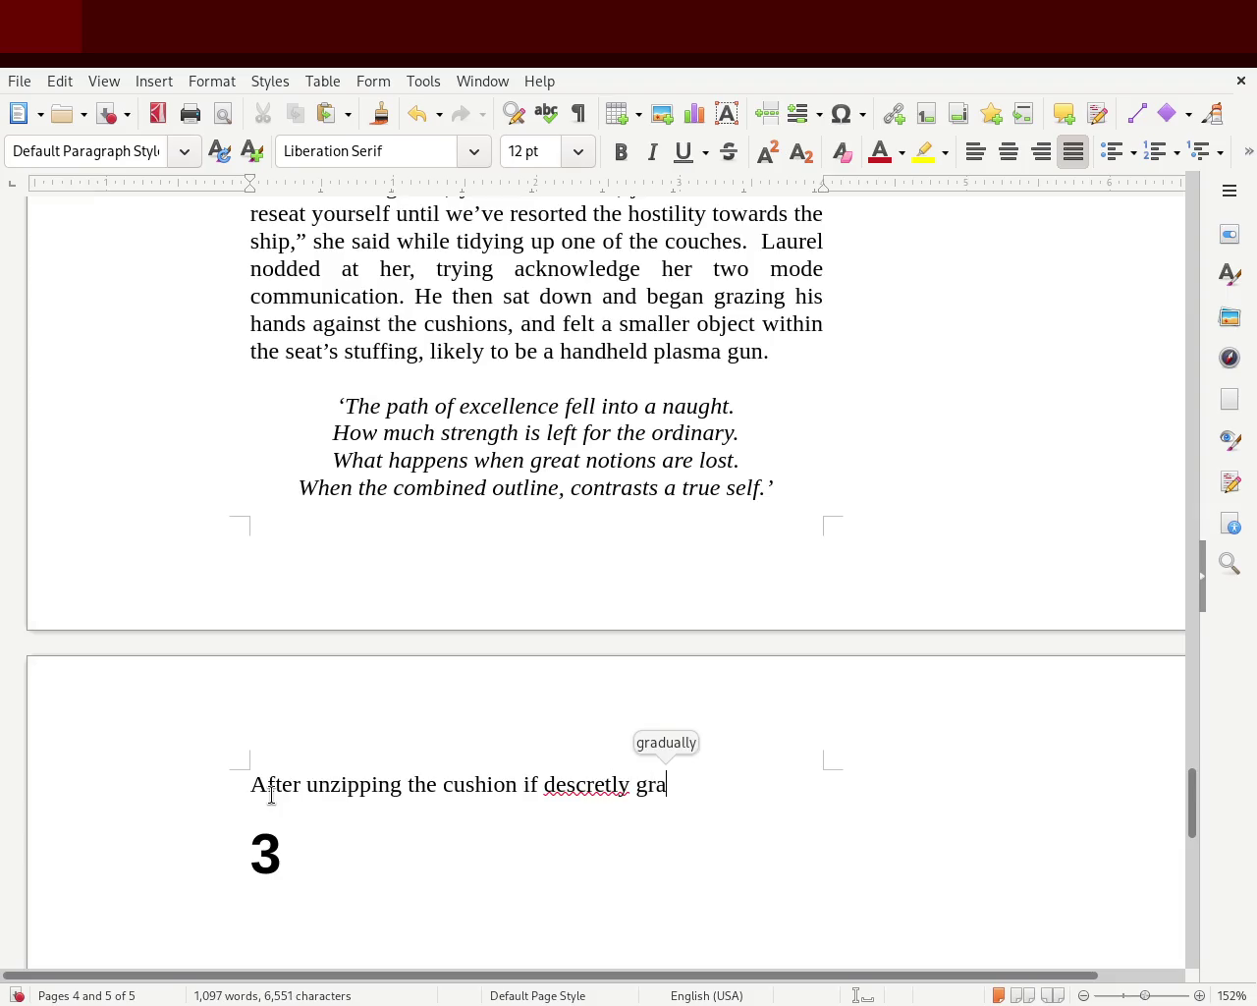
{"action": "type", "text": "bbed the"}
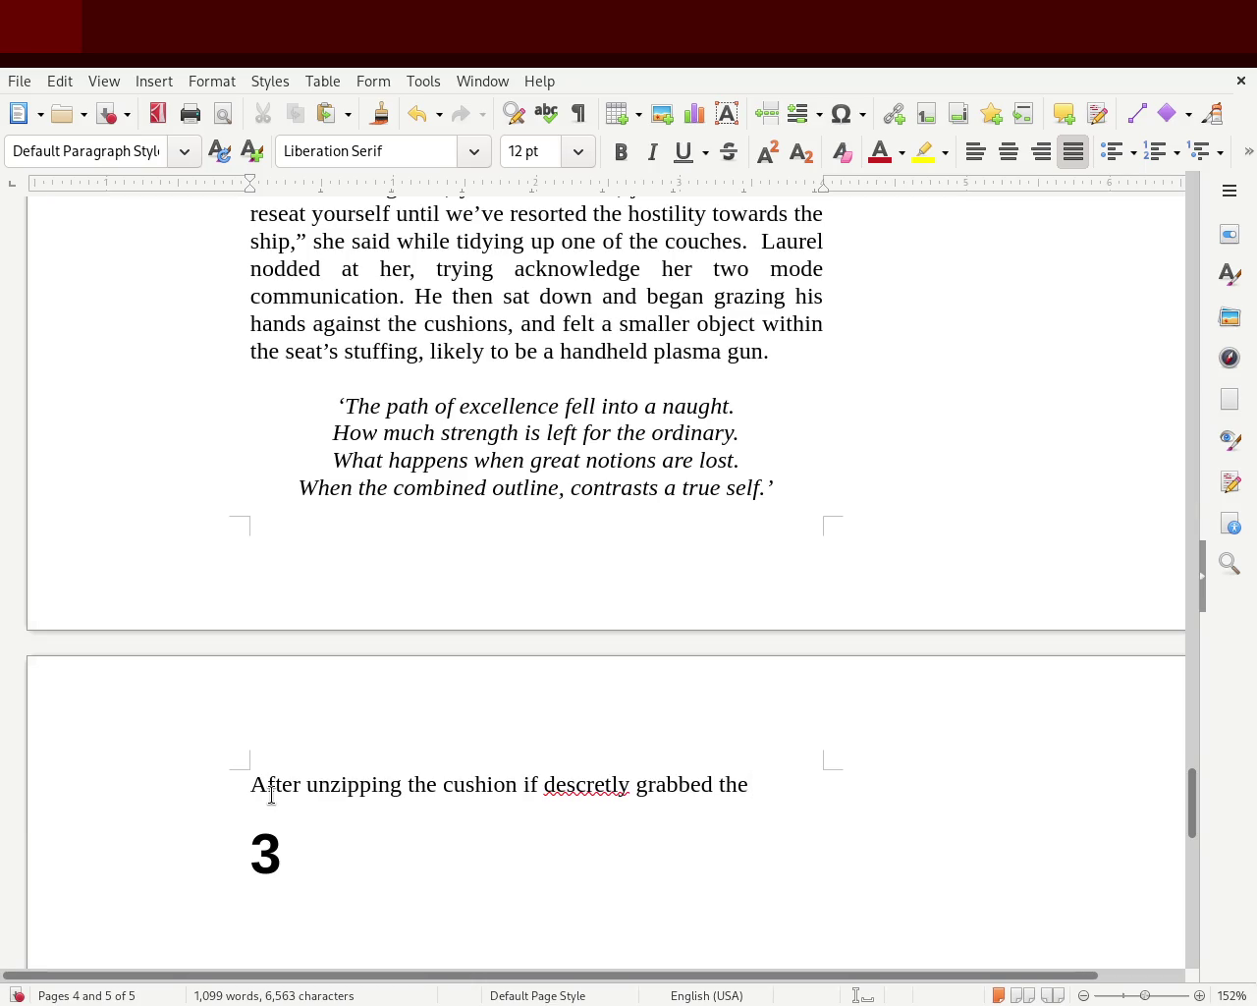
- Continue the sentence with 'the handheld device and placed it within is palm'
{"action": "type", "text": "the "}
{"action": "type", "text": "ha"}
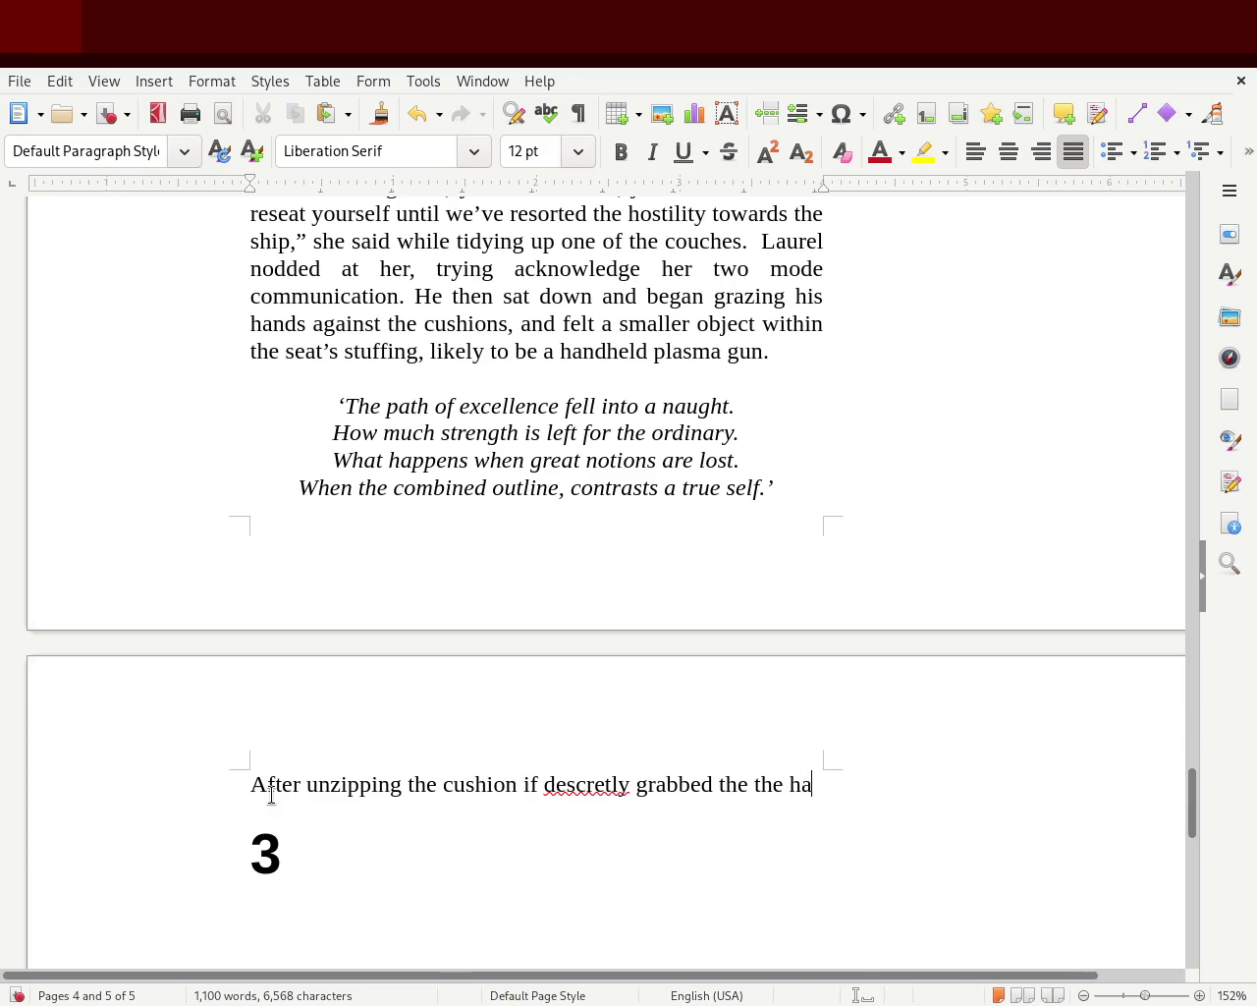
{"action": "type", "text": "ndheld device and pl"}
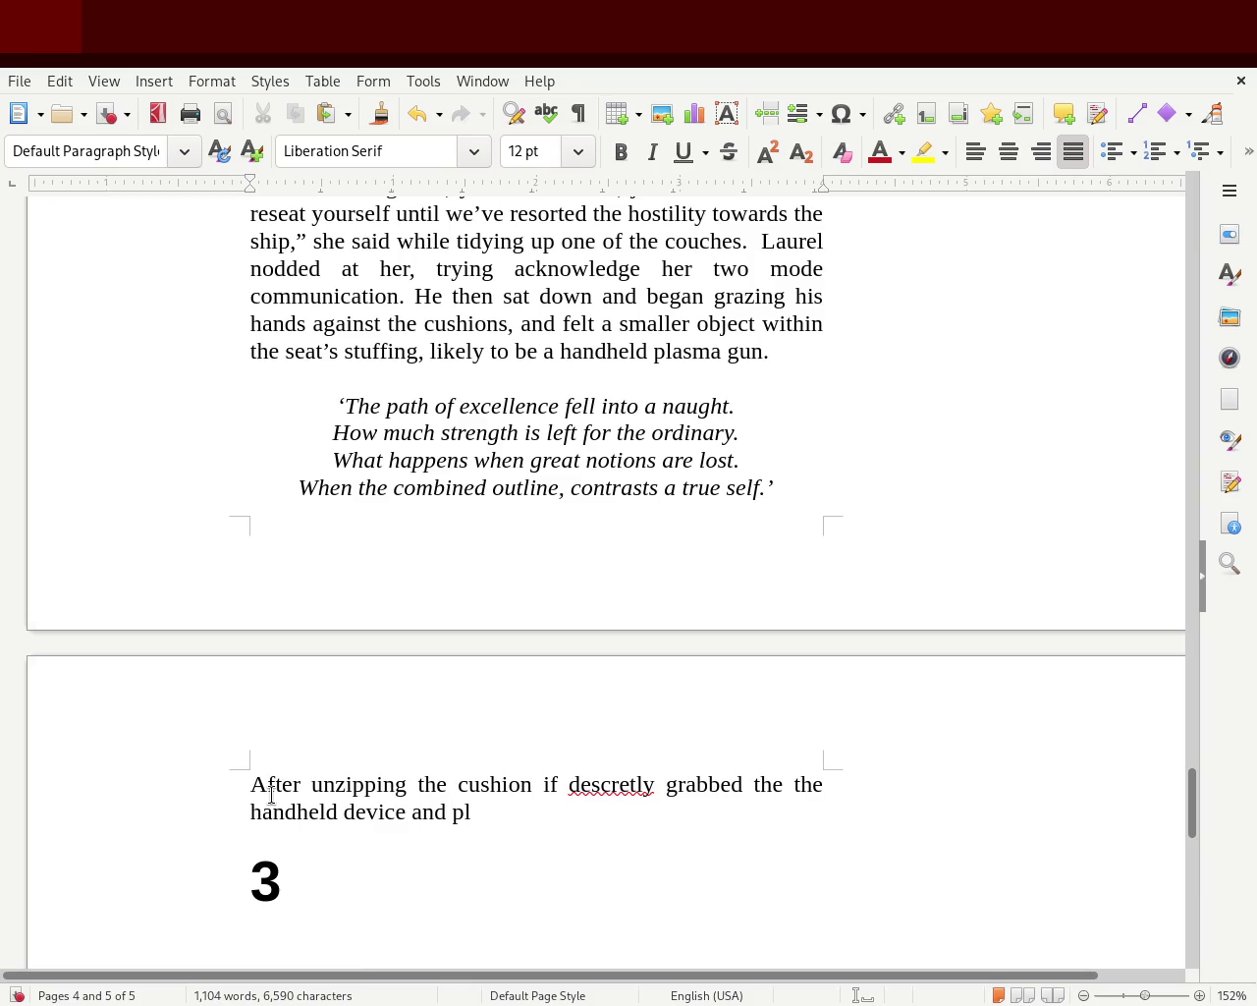
{"action": "key", "text": "BackSpace"}
{"action": "key", "text": "BackSpace"}
{"action": "type", "text": "placed it "}
{"action": "type", "text": "within "}
{"action": "type", "text": "is palm"}
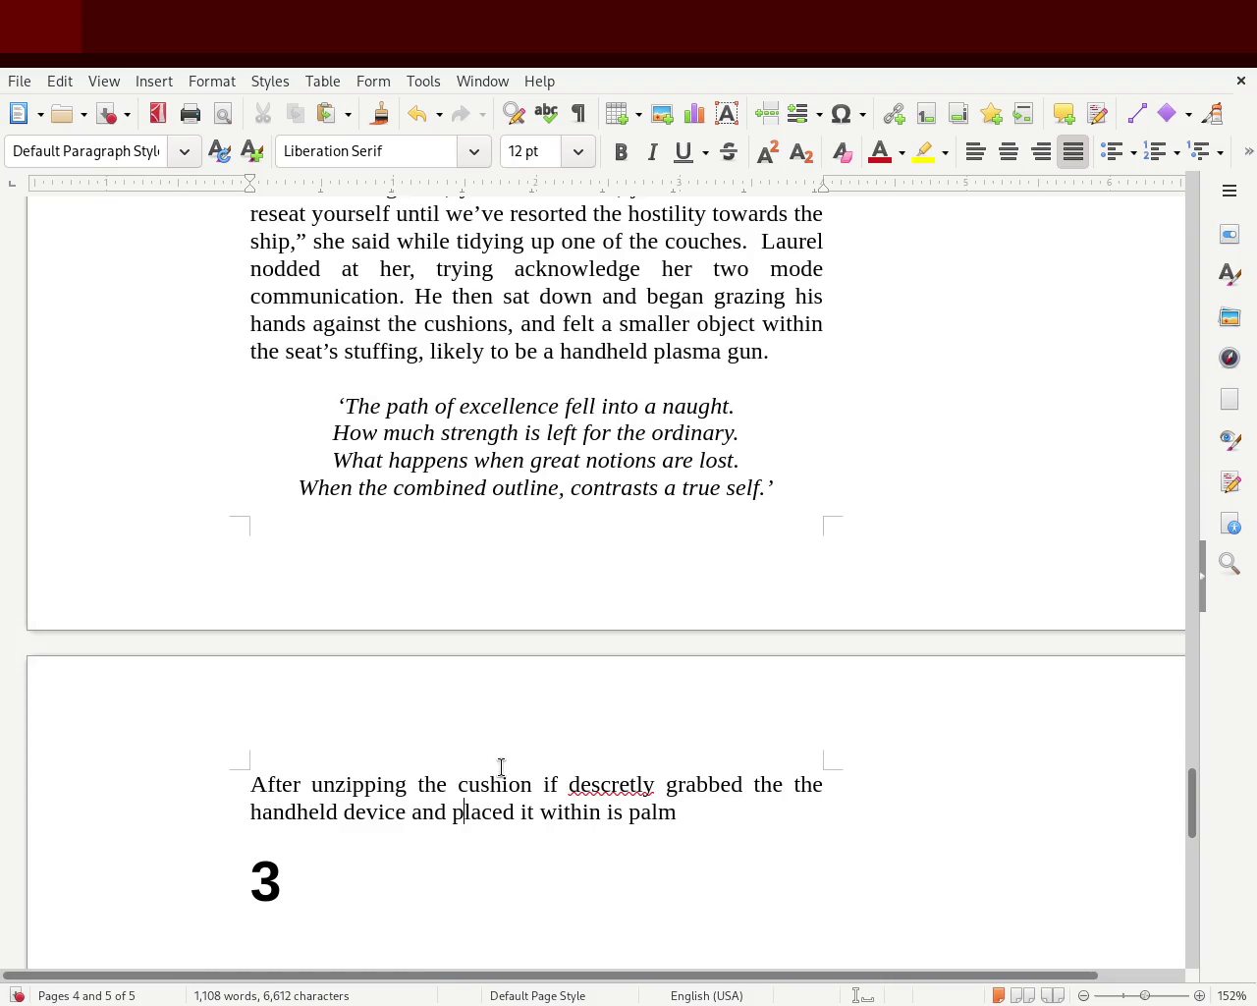
{"action": "double_click", "coordinate": [550, 784]}
- Replace 'if' with ', he' and correct 'descretly' to 'discreetly'
{"action": "key", "text": "BackSpace"}
{"action": "key", "text": "BackSpace"}
{"action": "type", "text": ", he"}
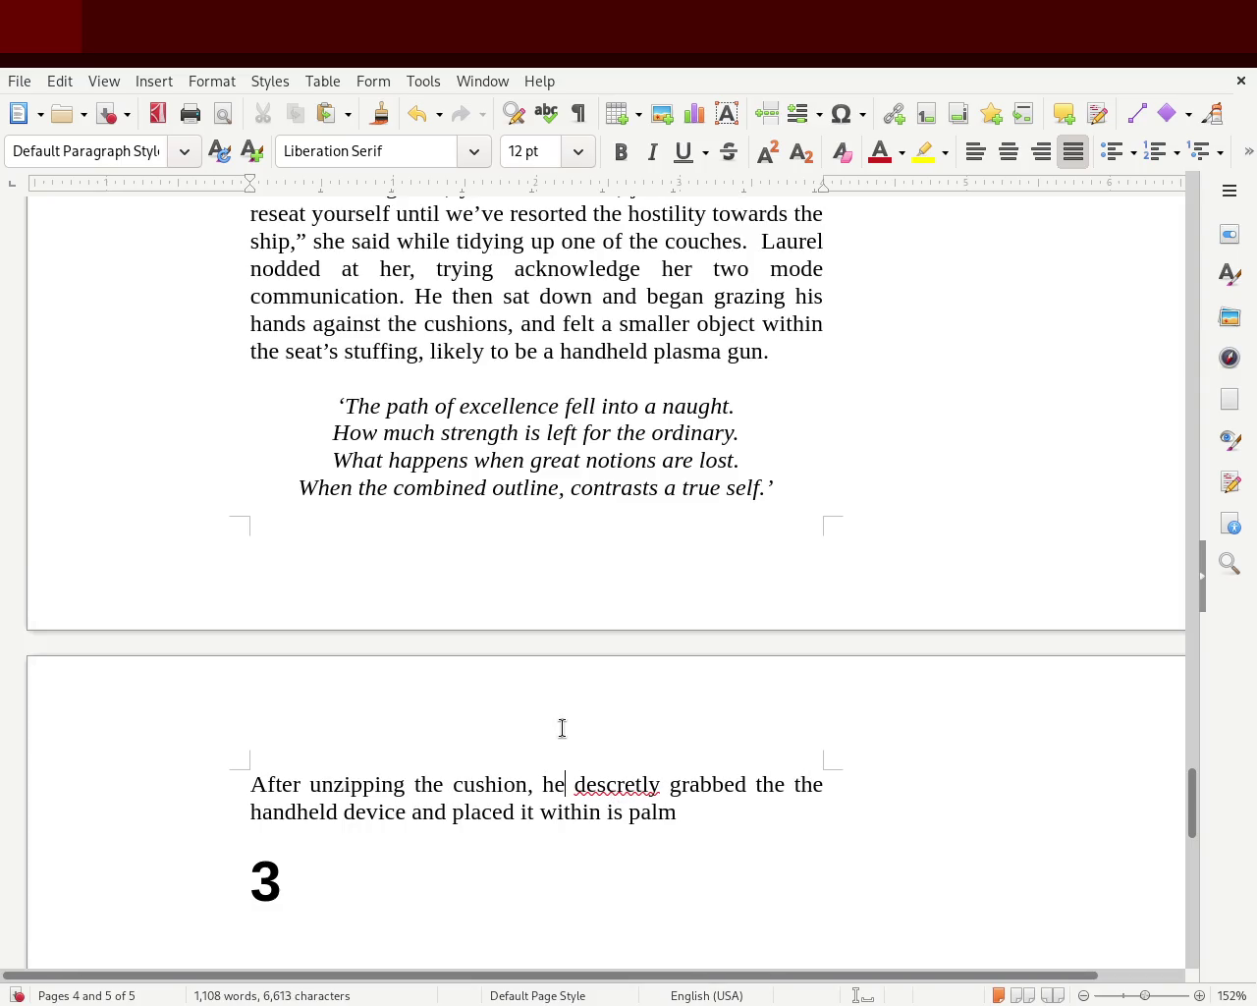
{"action": "double_click", "coordinate": [622, 788]}
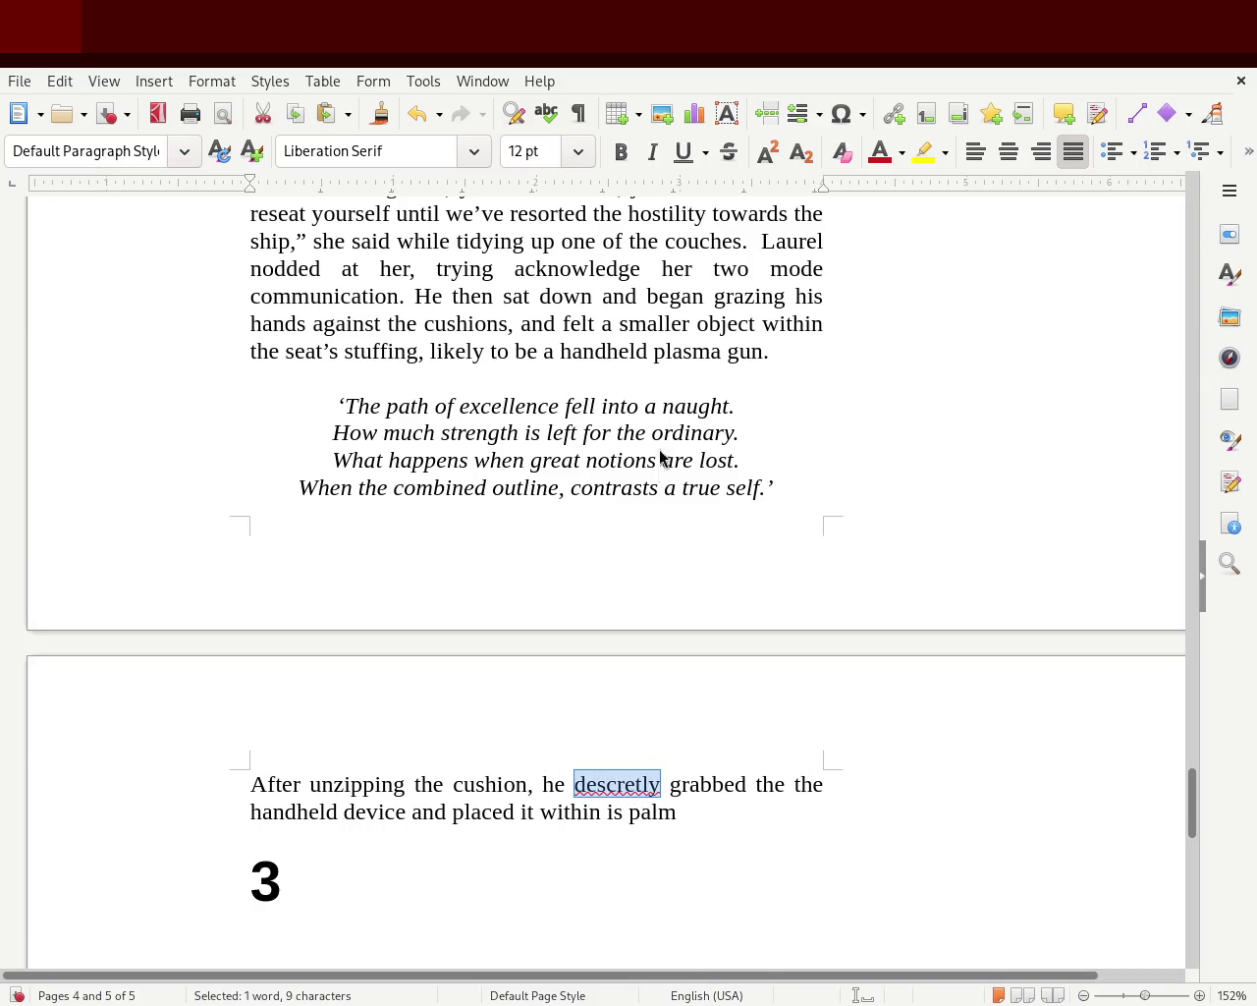
{"action": "type", "text": "discreetly"}
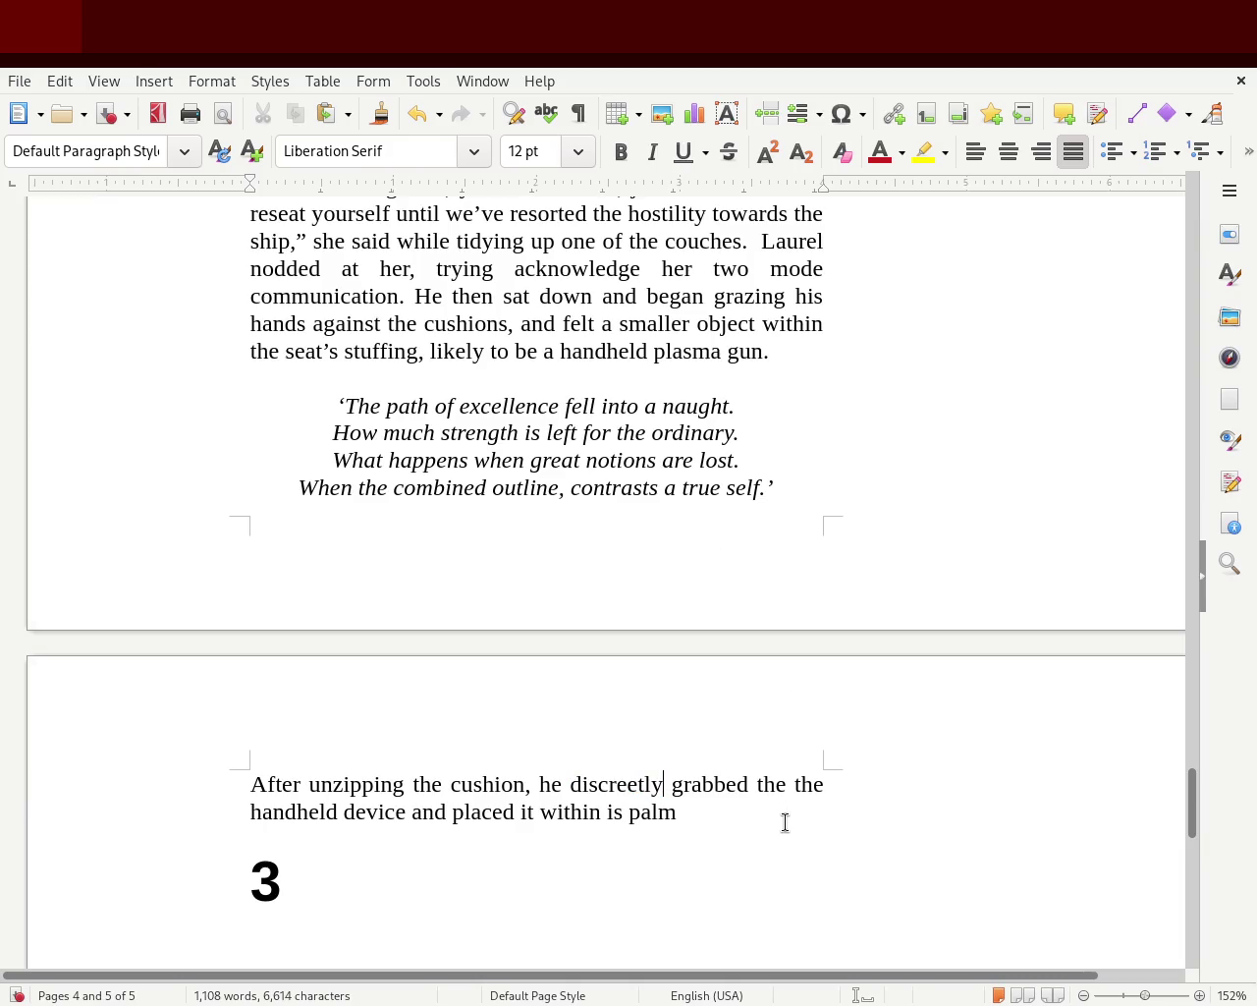
- Insert 'easily placed it' before 'it', fixing 'easly', and save the document
{"action": "double_click", "coordinate": [701, 783]}
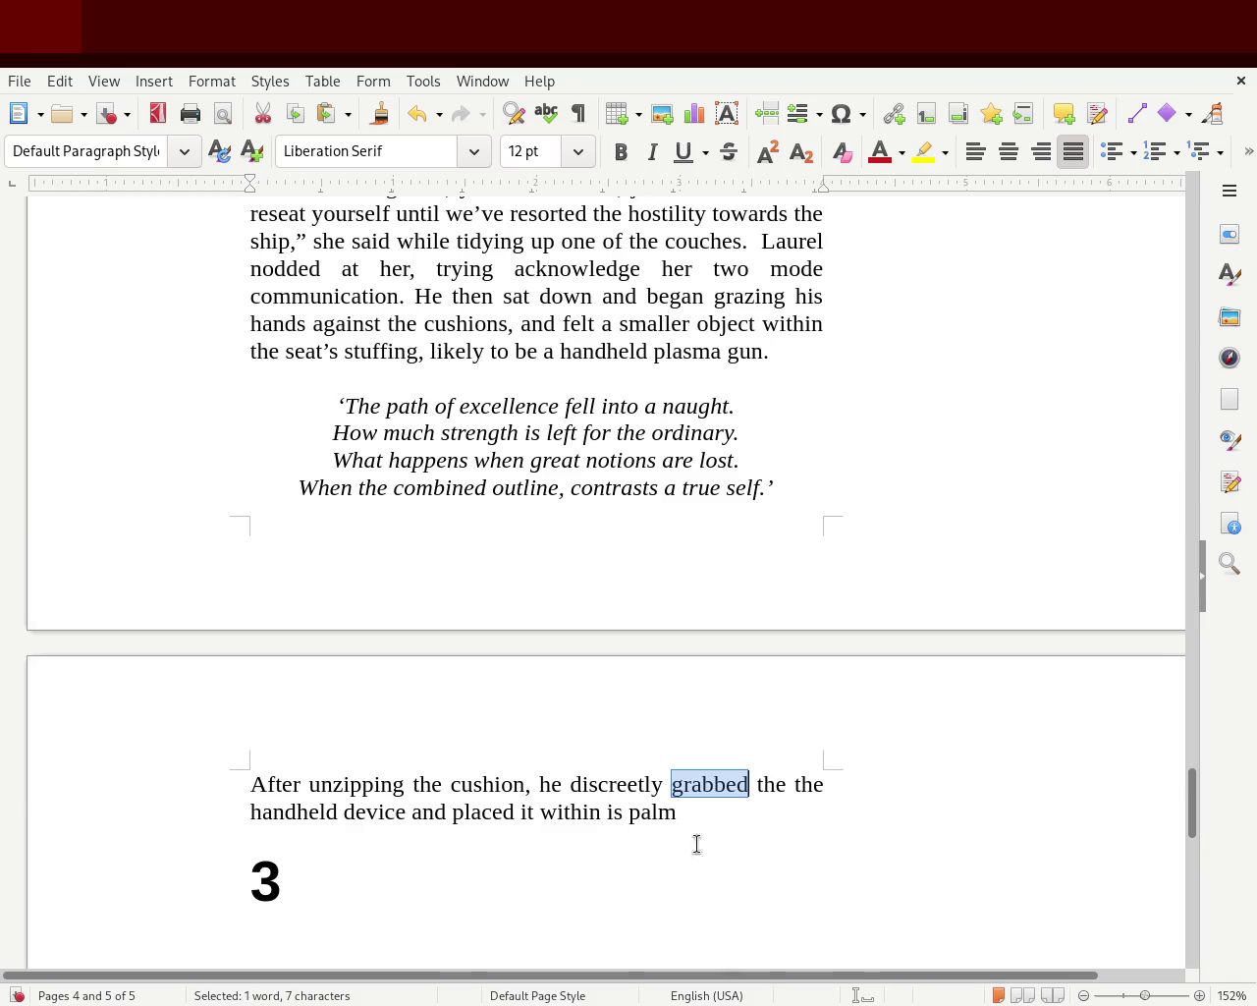
{"action": "left_click", "coordinate": [522, 811]}
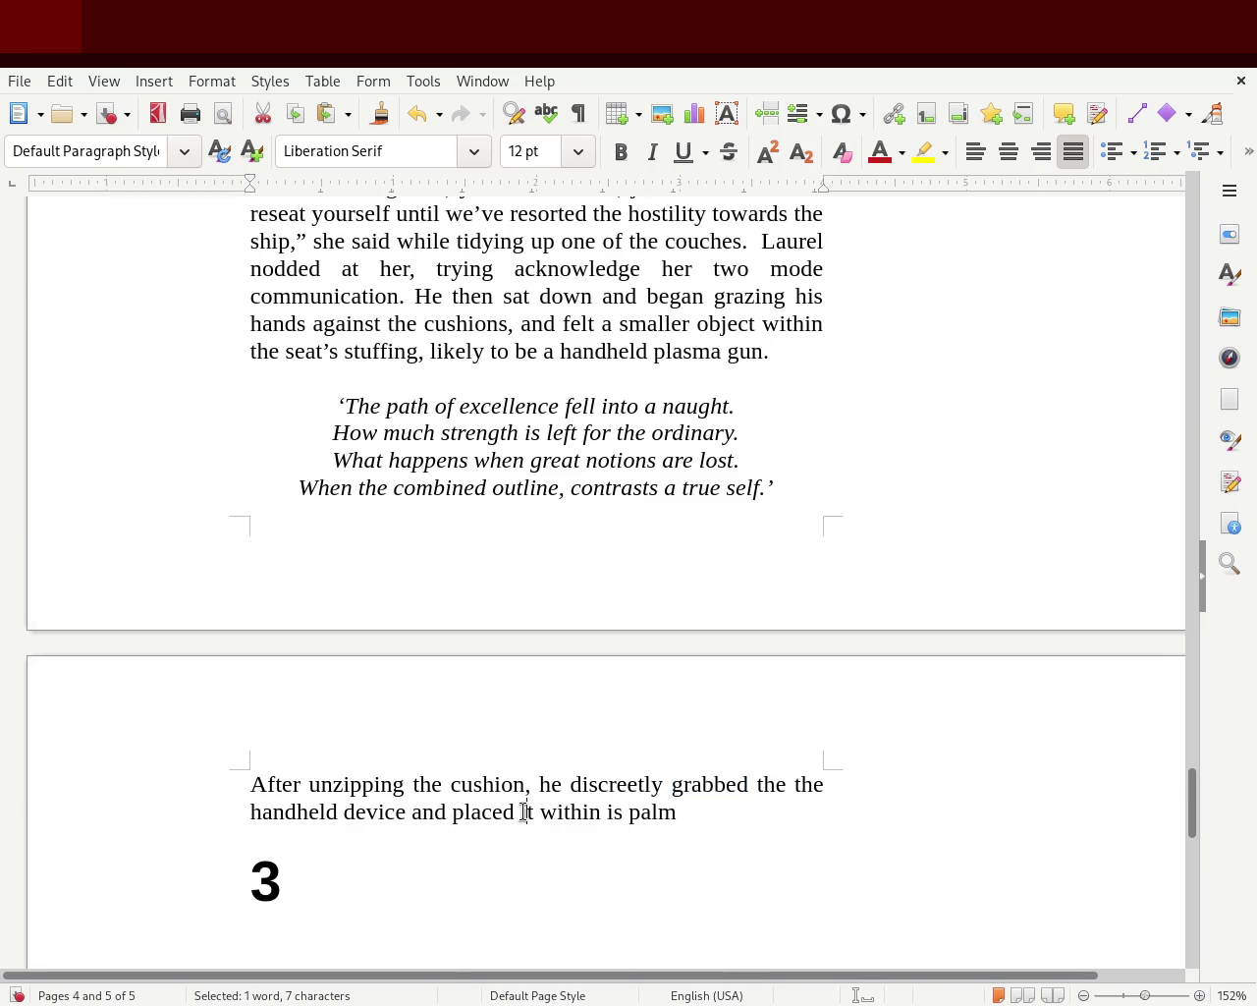
{"action": "type", "text": "easly placed it"}
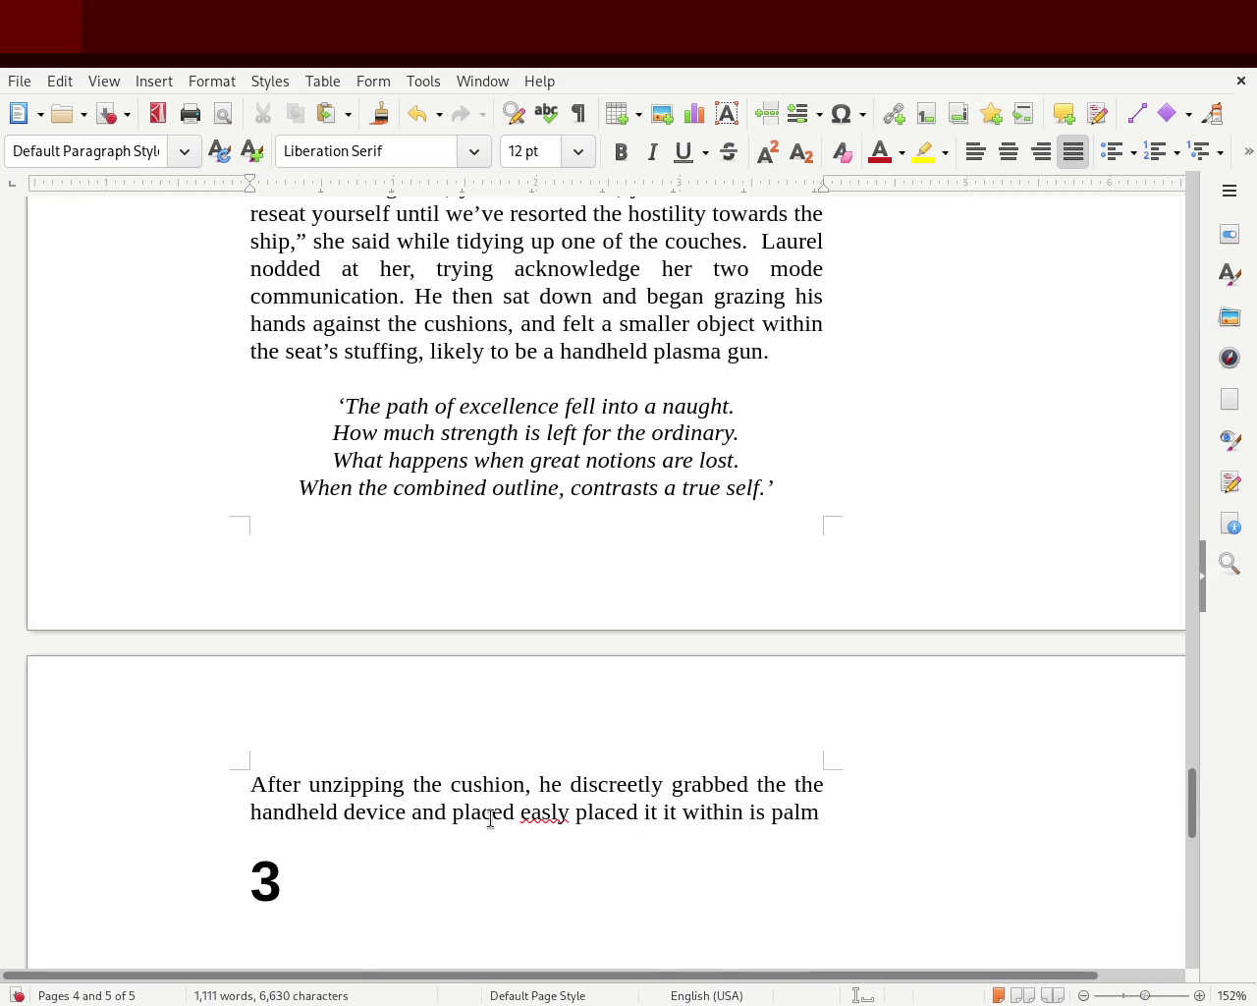
{"action": "double_click", "coordinate": [536, 813]}
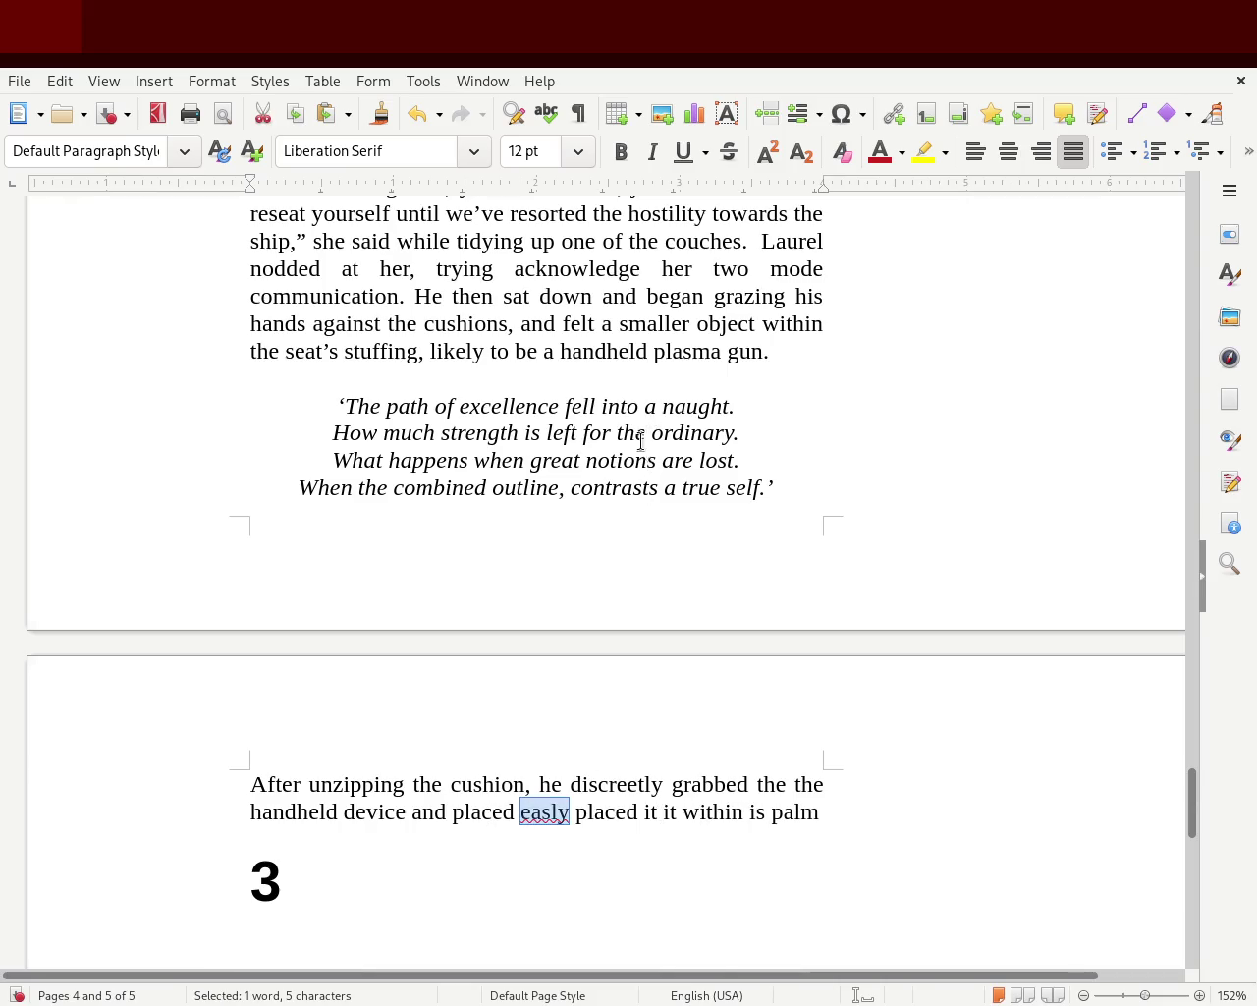
{"action": "type", "text": "easily"}
{"action": "left_click", "coordinate": [321, 836]}
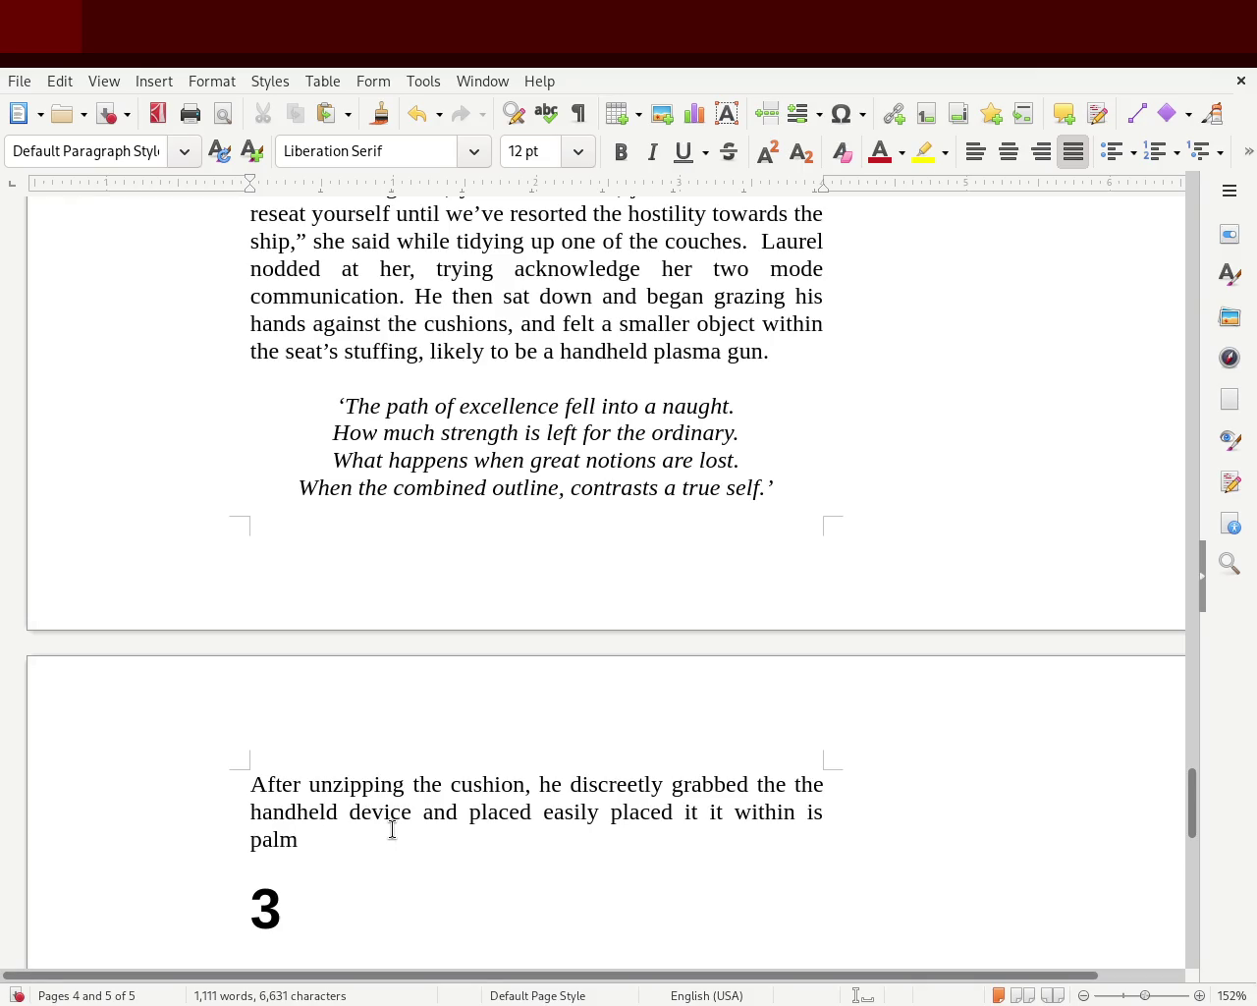
{"action": "key", "text": "ctrl+s"}
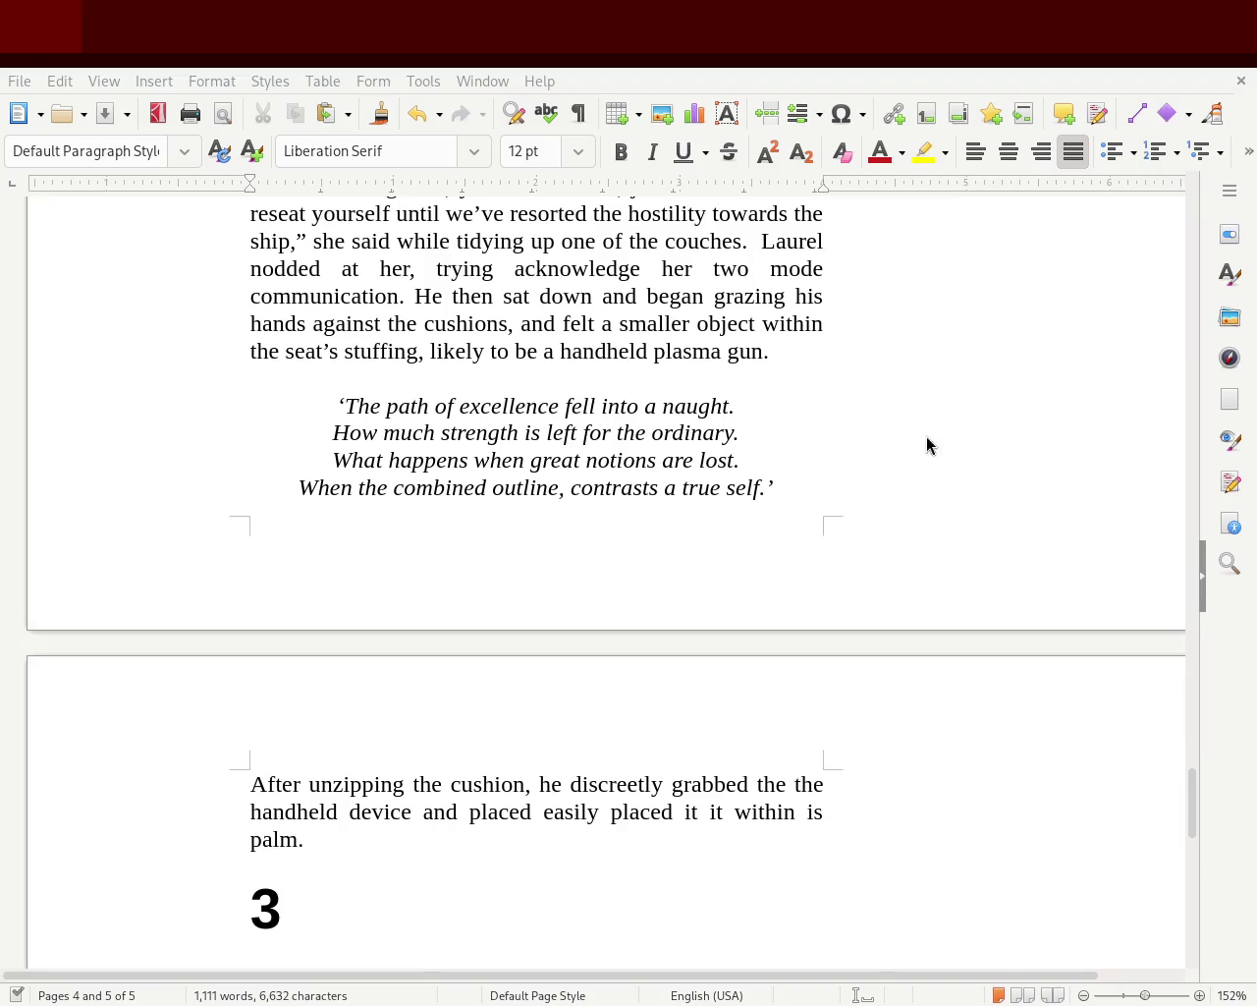
- Replace 'grabbed' with 'obtained' and remove the duplicate 'the'
{"action": "double_click", "coordinate": [703, 786]}
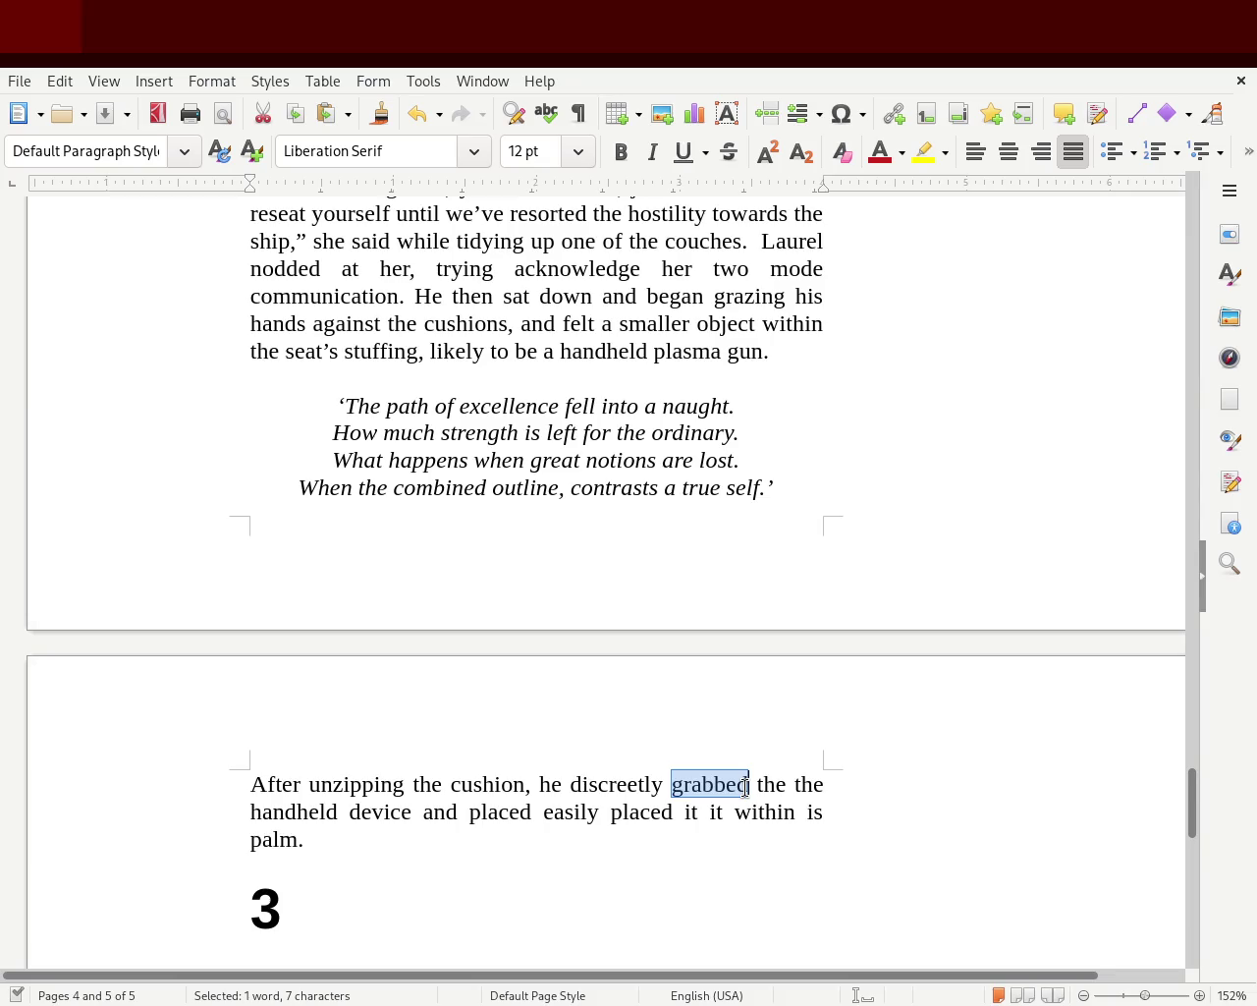
{"action": "type", "text": "obtained"}
{"action": "key", "text": "Delete"}
{"action": "key", "text": "Delete"}
{"action": "key", "text": "Delete"}
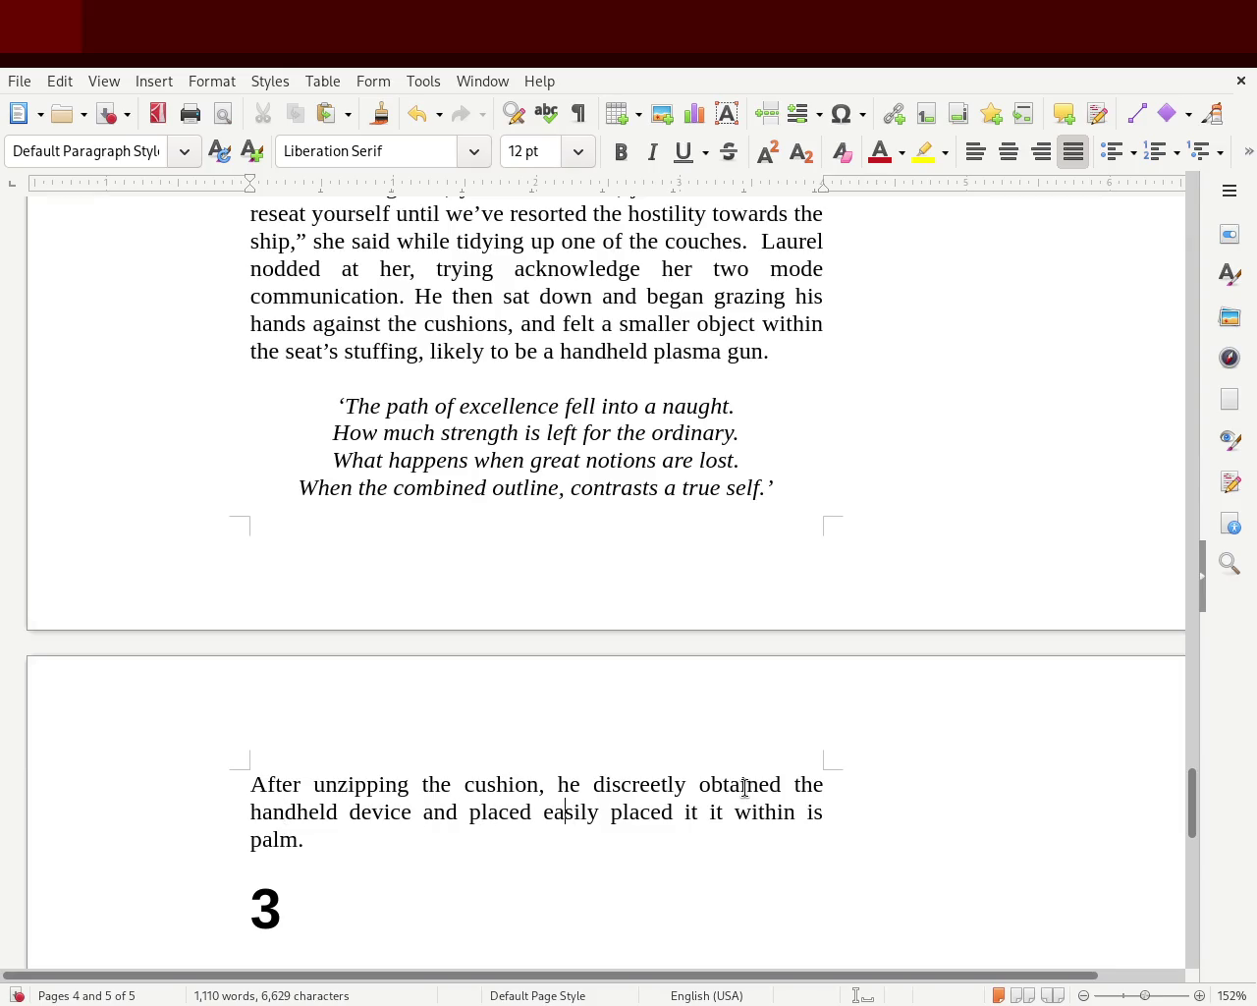
- Drop the extra 'placed' and change the remaining one to 'wrapped'
{"action": "key", "text": "Left"}
{"action": "key", "text": "Left"}
{"action": "key", "text": "Left"}
{"action": "key", "text": "Left"}
{"action": "key", "text": "Delete"}
{"action": "key", "text": "Delete"}
{"action": "key", "text": "Delete"}
{"action": "key", "text": "Delete"}
{"action": "key", "text": "Delete"}
{"action": "key", "text": "Delete"}
{"action": "key", "text": "Right"}
{"action": "key", "text": "BackSpace"}
{"action": "key", "text": "BackSpace"}
{"action": "key", "text": "BackSpace"}
{"action": "key", "text": "BackSpace"}
{"action": "key", "text": "BackSpace"}
{"action": "key", "text": "BackSpace"}
{"action": "type", "text": "wraooe"}
{"action": "key", "text": "BackSpace"}
{"action": "key", "text": "BackSpace"}
{"action": "key", "text": "BackSpace"}
{"action": "type", "text": "pped"}
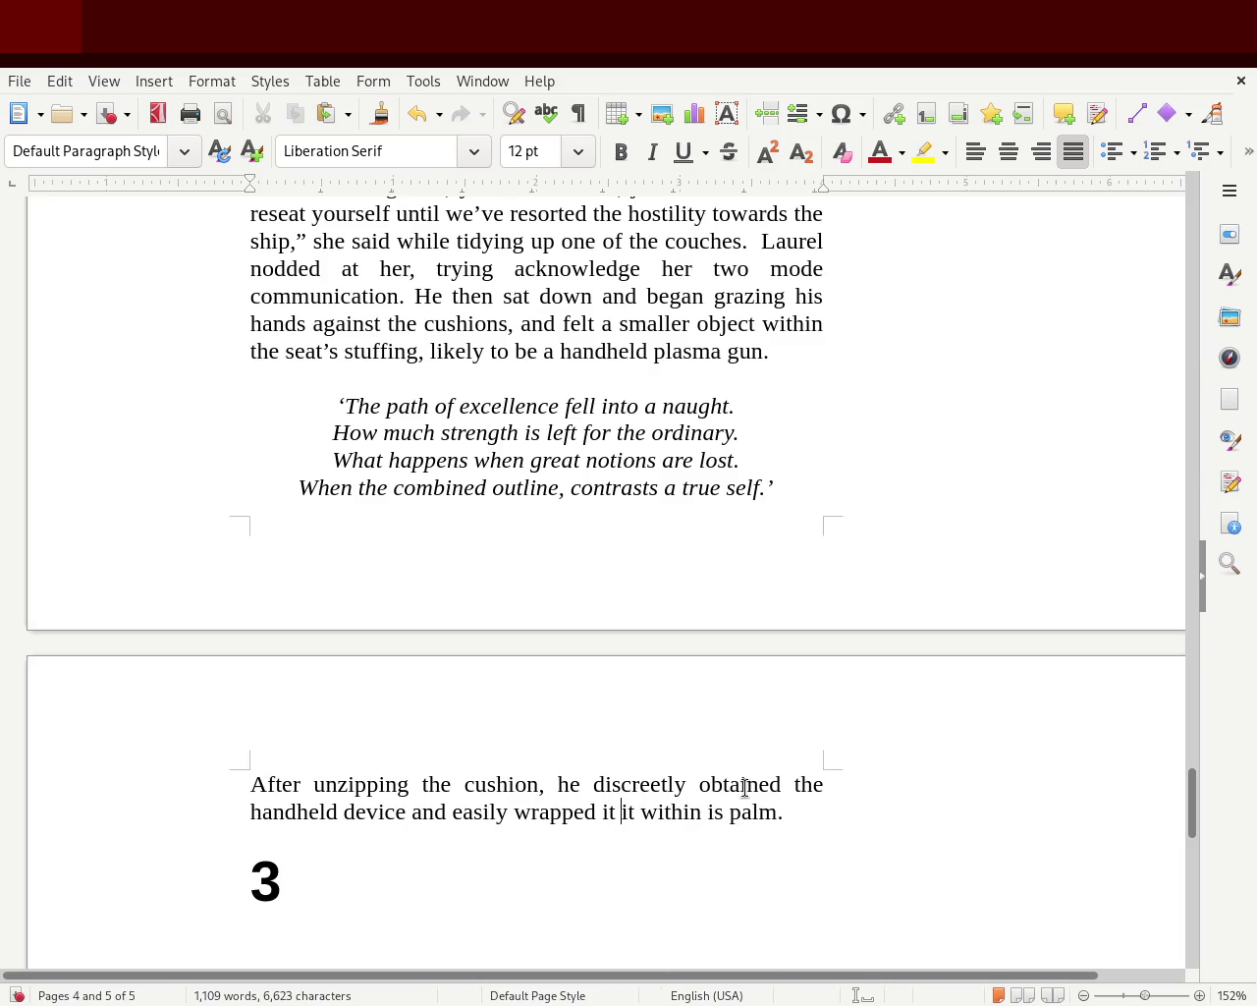
- Remove the duplicate 'it' and correct 'is' to 'his palm'
{"action": "key", "text": "Delete"}
{"action": "key", "text": "Delete"}
{"action": "key", "text": "Delete"}
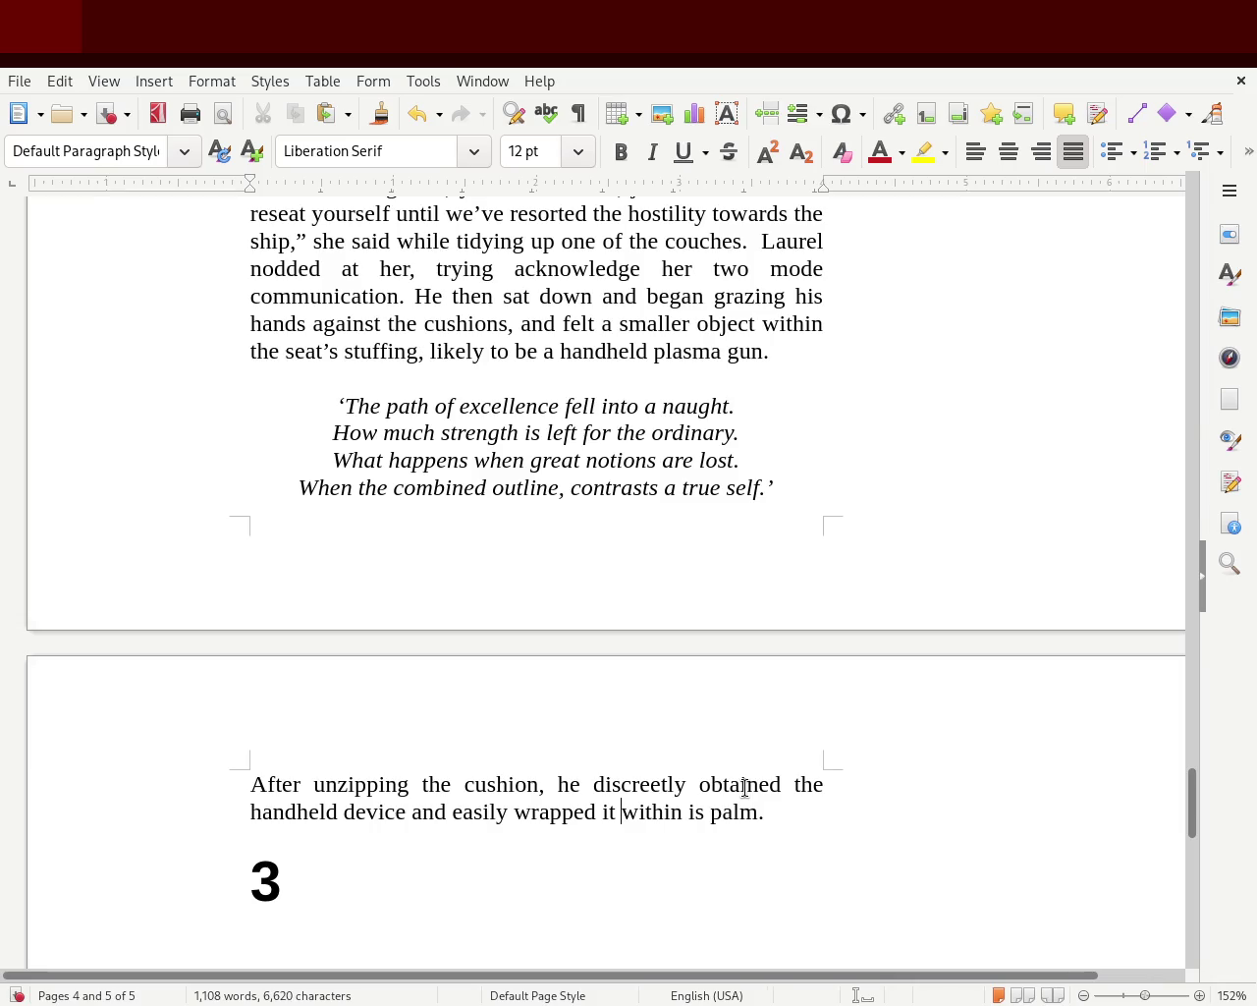
{"action": "key", "text": "Left"}
{"action": "double_click", "coordinate": [608, 811]}
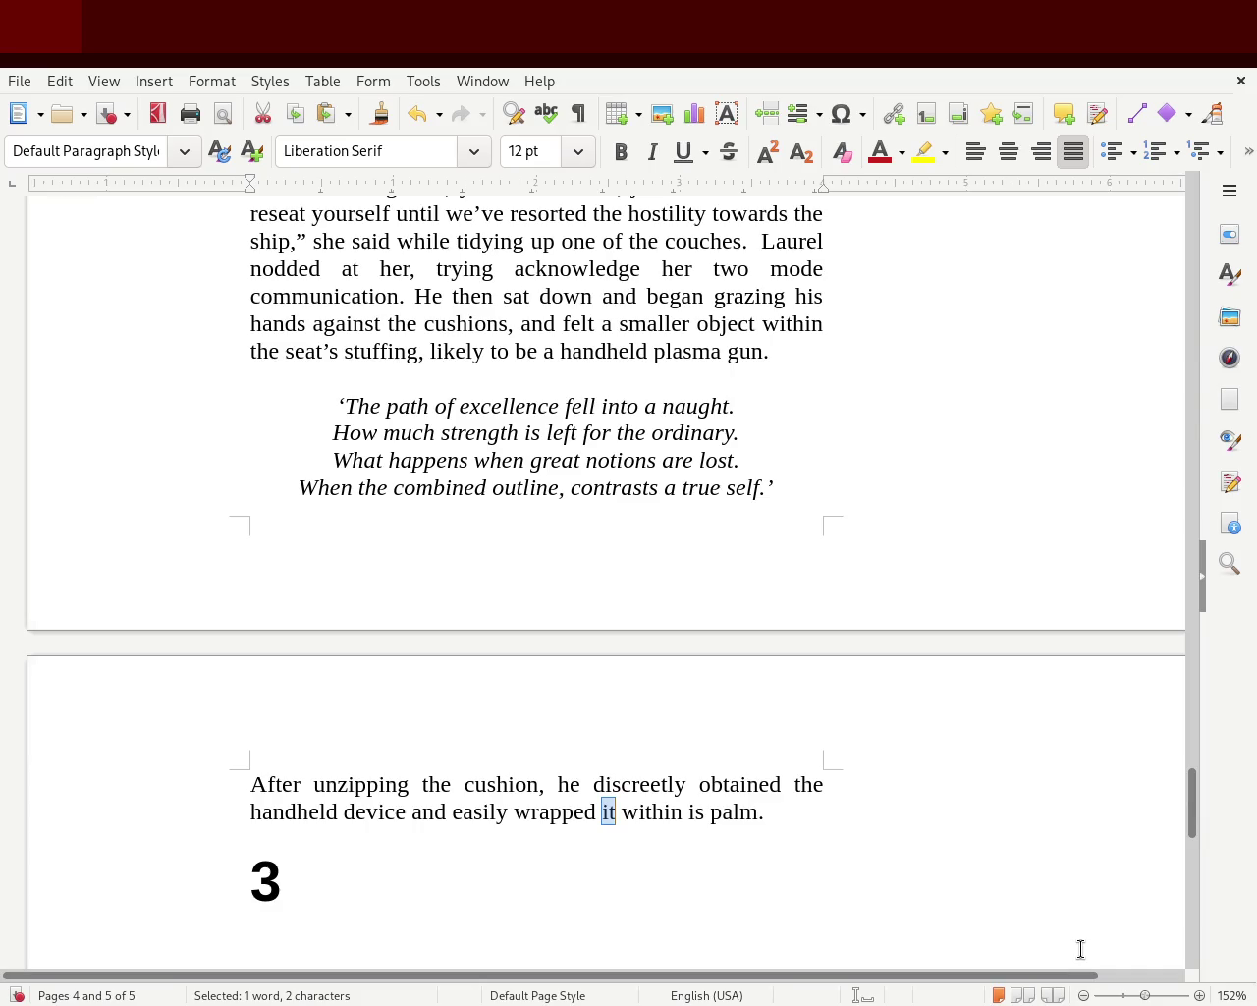
{"action": "key", "text": "Right"}
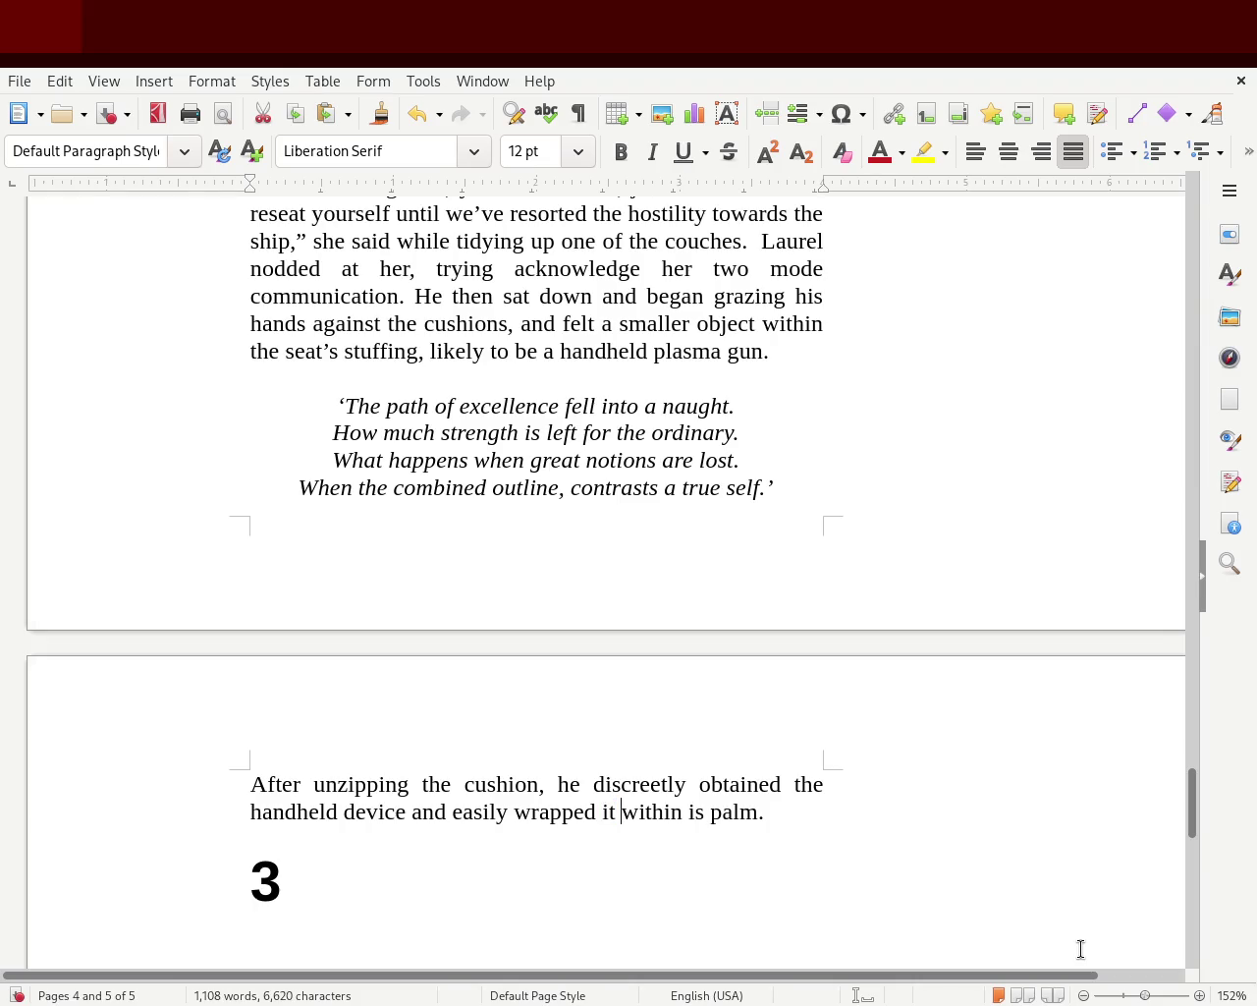
{"action": "type", "text": "h"}
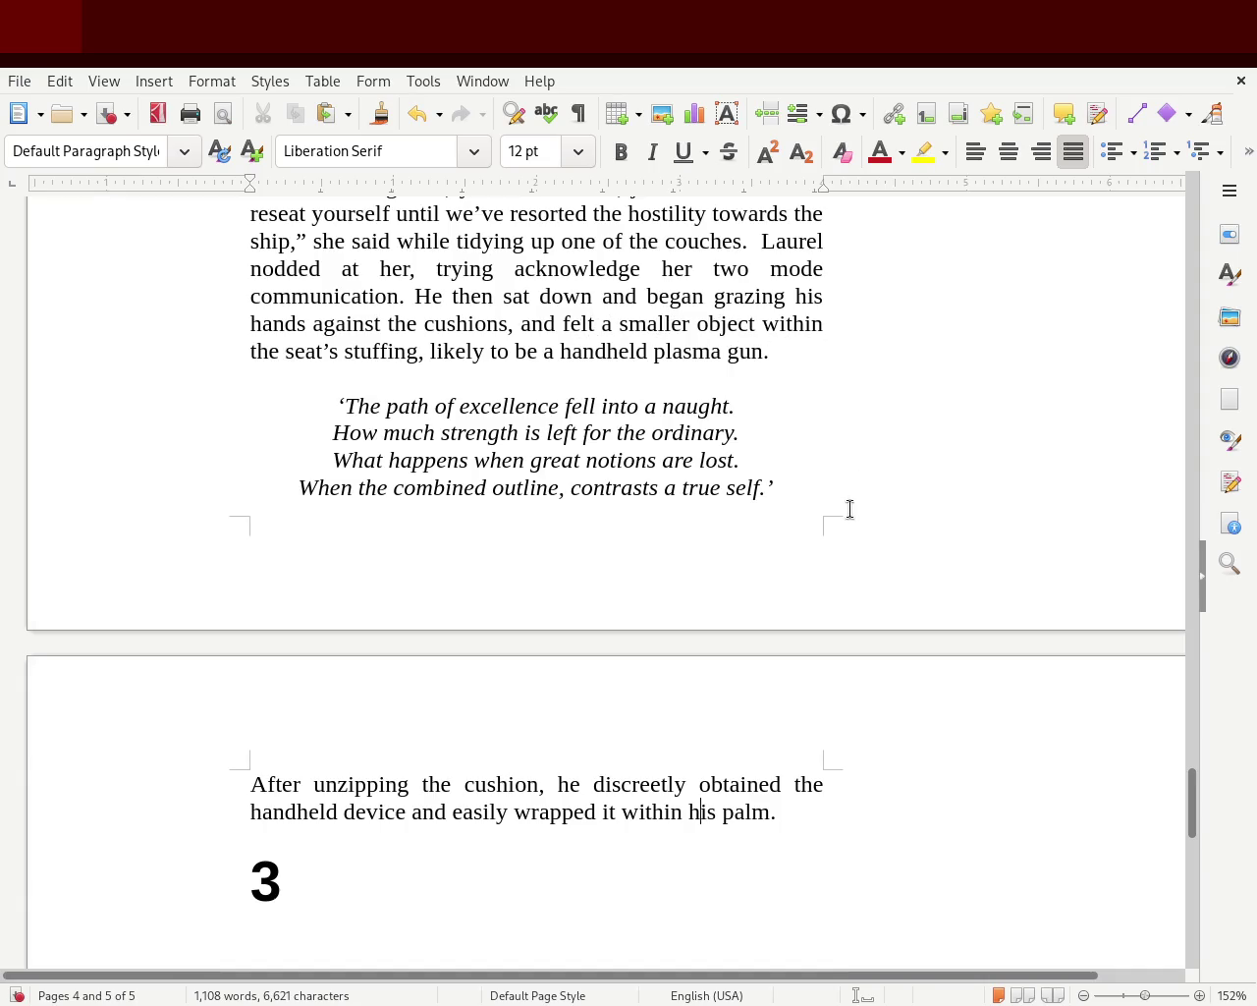
- Move the four-line italic quote onto a new line just above the chapter 3 heading
{"action": "left_click_drag", "start_coordinate": [841, 509], "coordinate": [152, 410]}
{"action": "key", "text": "ctrl+c"}
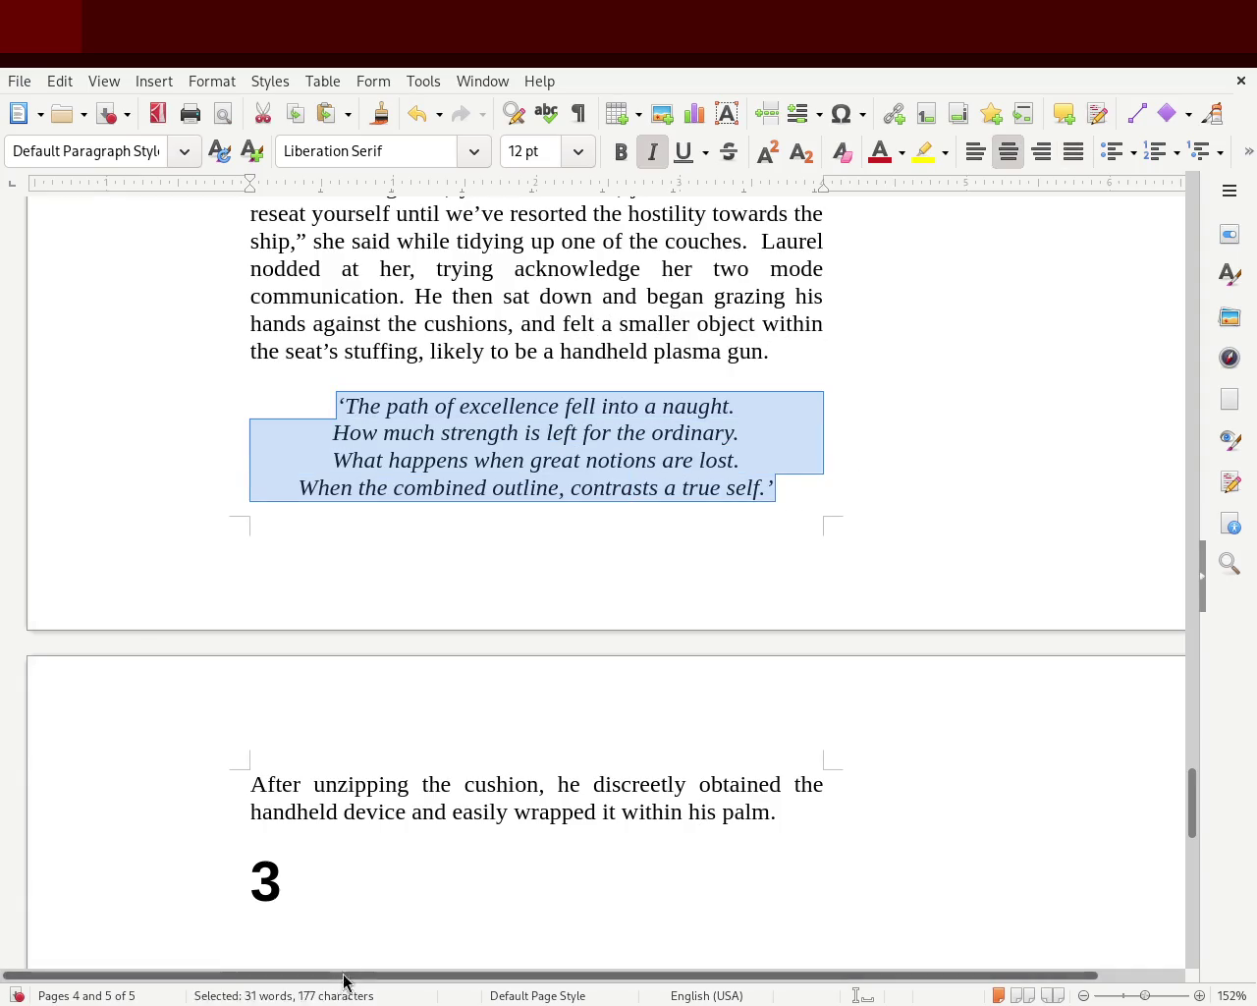
{"action": "key", "text": "Delete"}
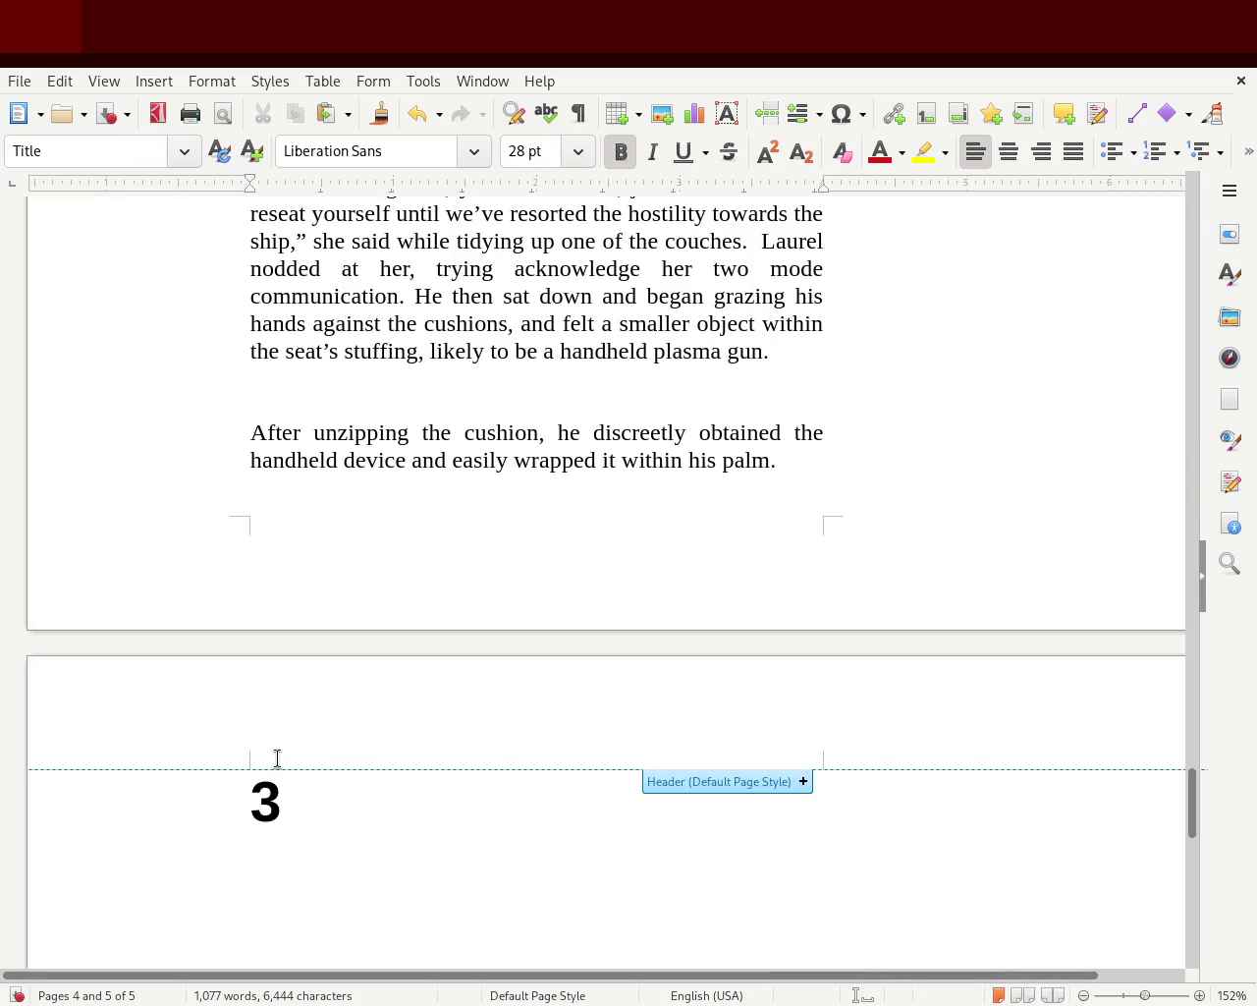
{"action": "key", "text": "Return"}
{"action": "key", "text": "ctrl+v"}
- Remove the empty line and join the 'After unzipping' sentence onto the plasma-gun paragraph
{"action": "left_click", "coordinate": [793, 462]}
{"action": "key", "text": "Return"}
{"action": "key", "text": "Return"}
{"action": "left_click", "coordinate": [675, 404]}
{"action": "key", "text": "BackSpace"}
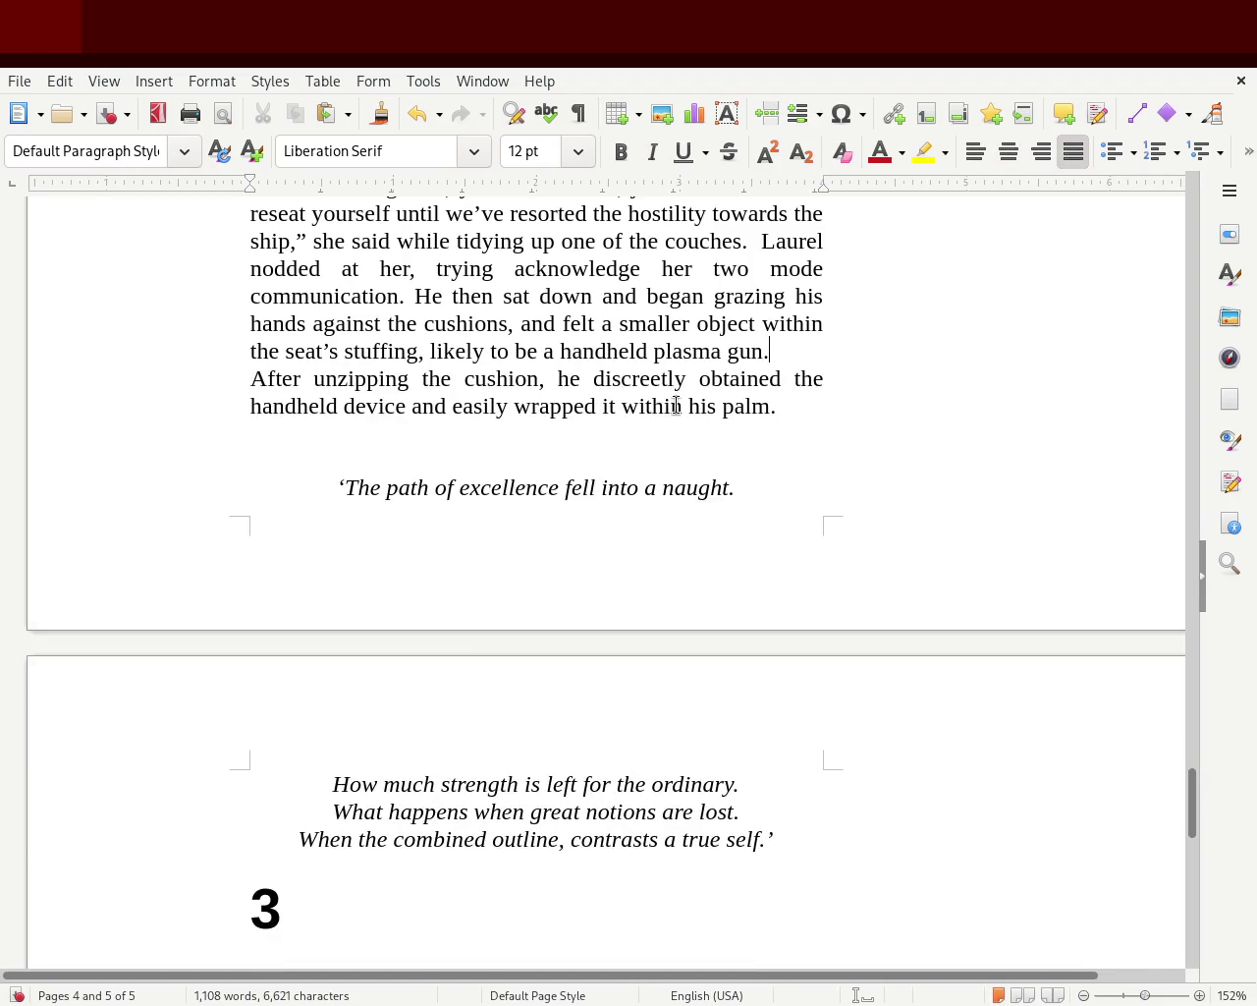
{"action": "key", "text": "BackSpace"}
{"action": "key", "text": "shift+Return"}
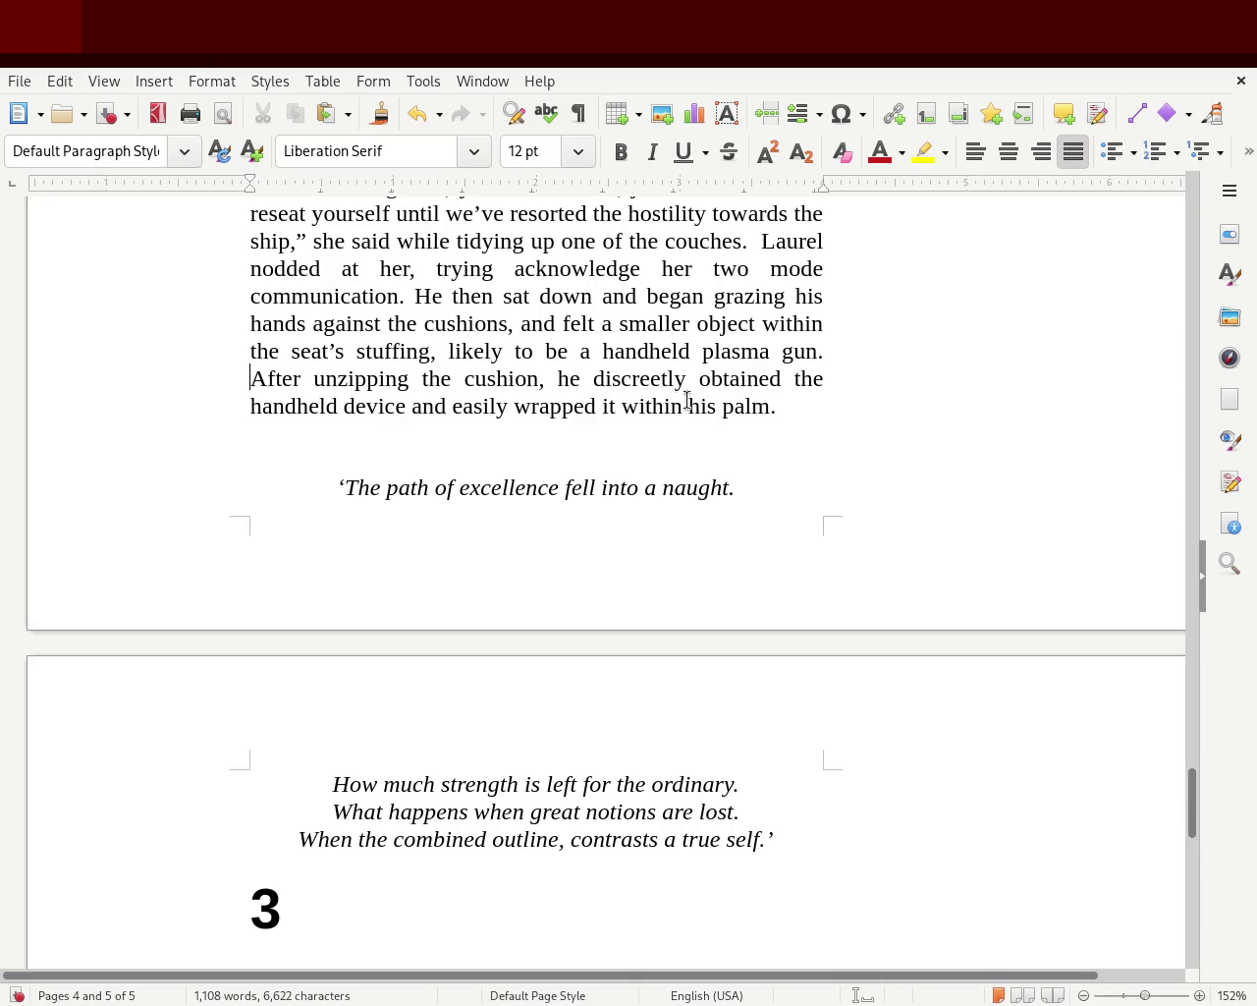
{"action": "double_click", "coordinate": [746, 384]}
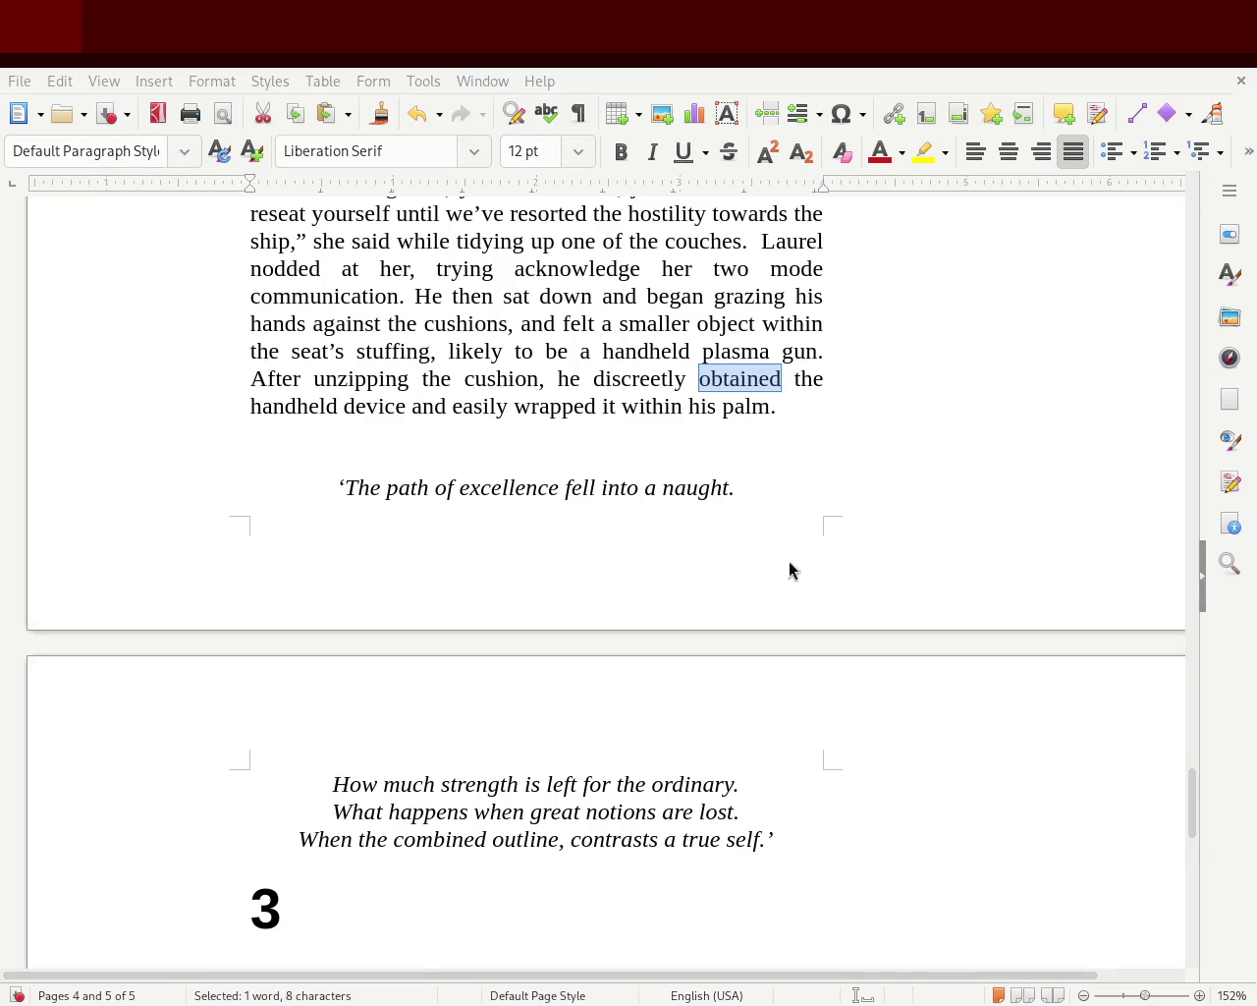
- Replace 'obtained' with 'acquired', then reword it as 'took possession of'
{"action": "type", "text": "aq"}
{"action": "key", "text": "BackSpace"}
{"action": "type", "text": "cquired"}
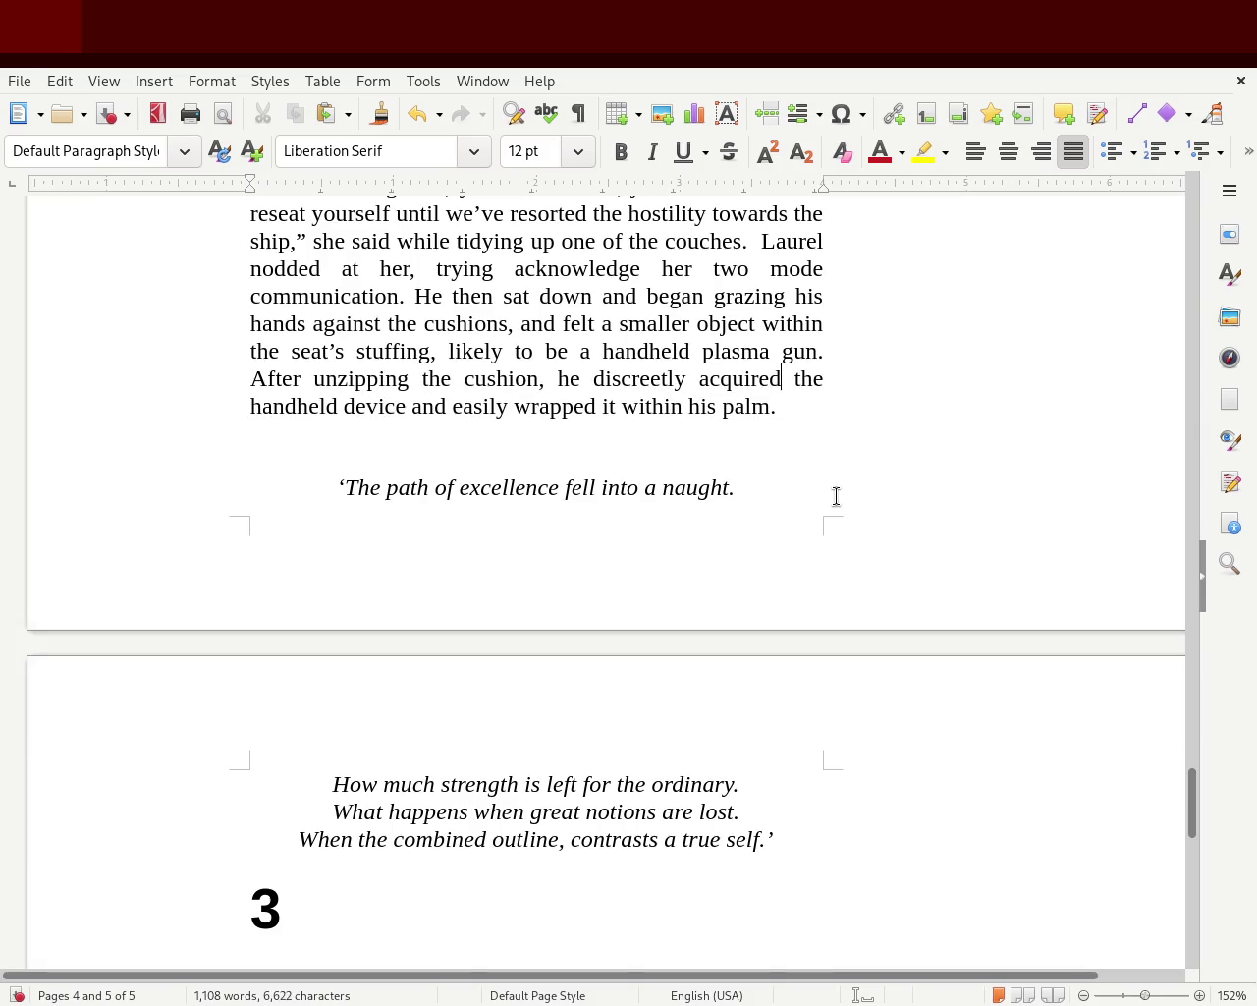
{"action": "double_click", "coordinate": [729, 376]}
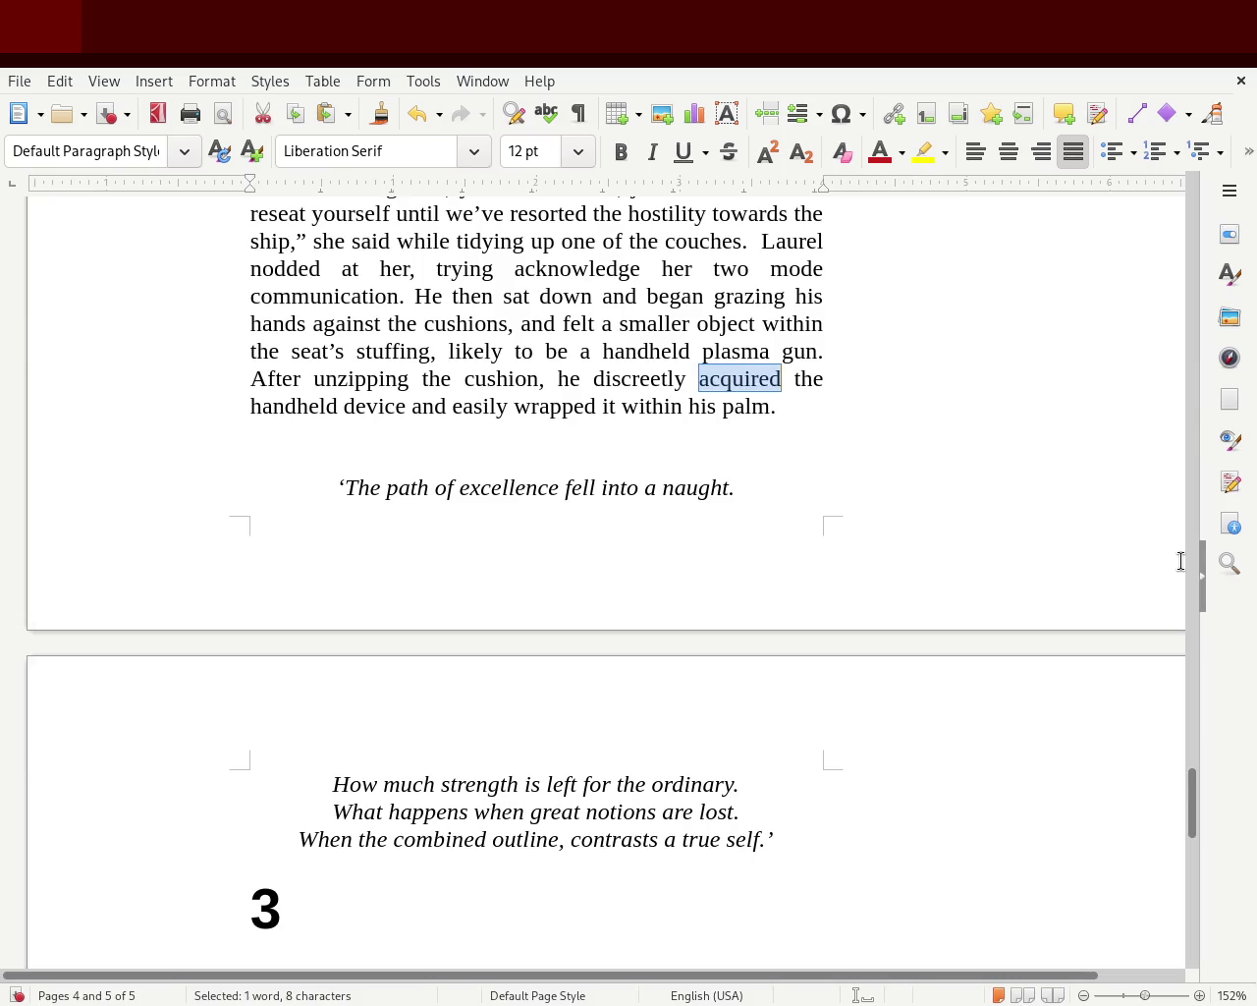
{"action": "type", "text": "took possesion of"}
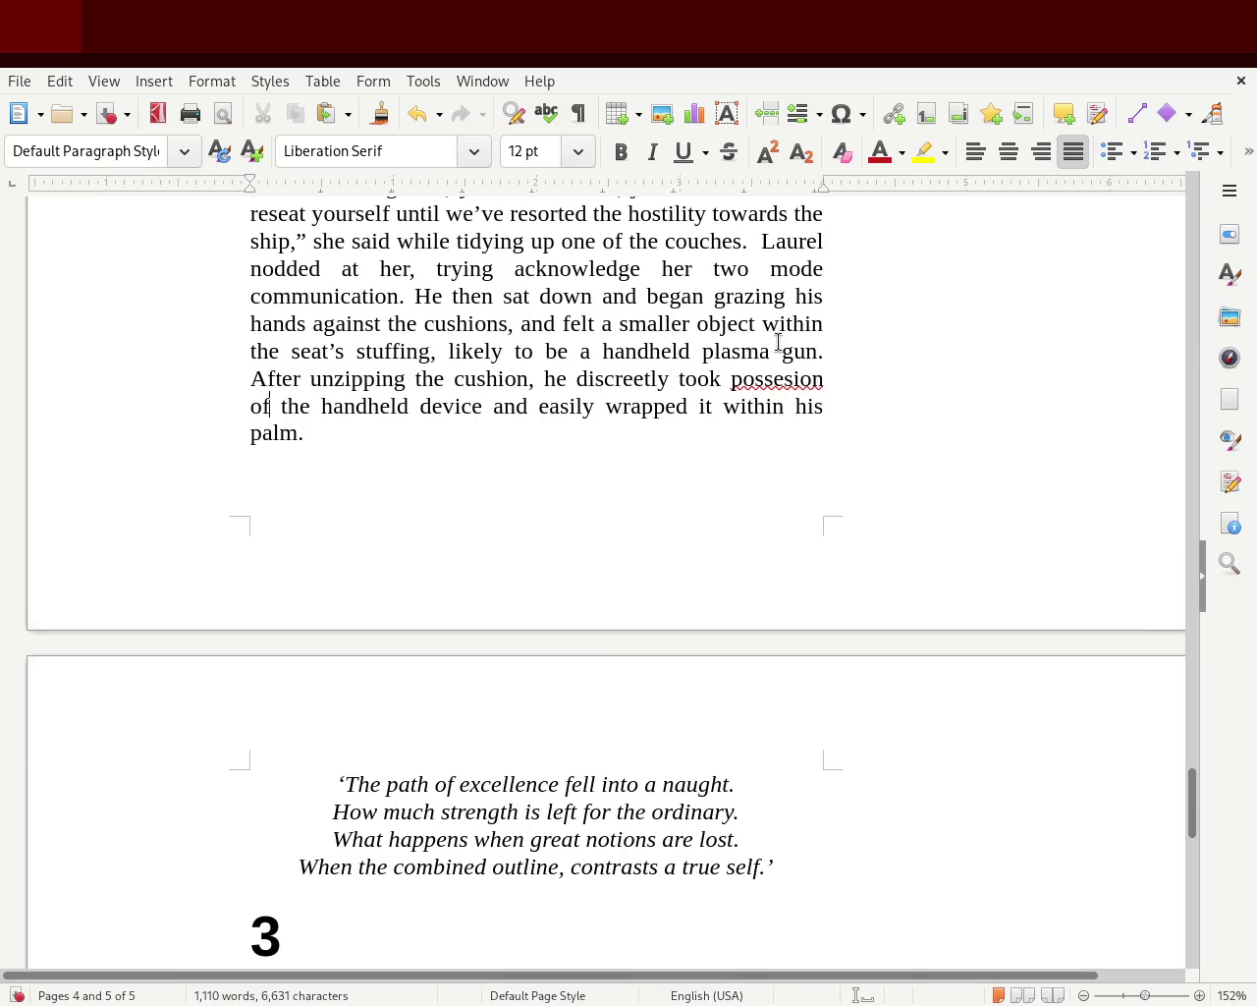
{"action": "double_click", "coordinate": [777, 383]}
- Correct 'possession', insert 'could' after 'and', trim 'wrapped' to 'wrap', and save
{"action": "type", "text": "possession"}
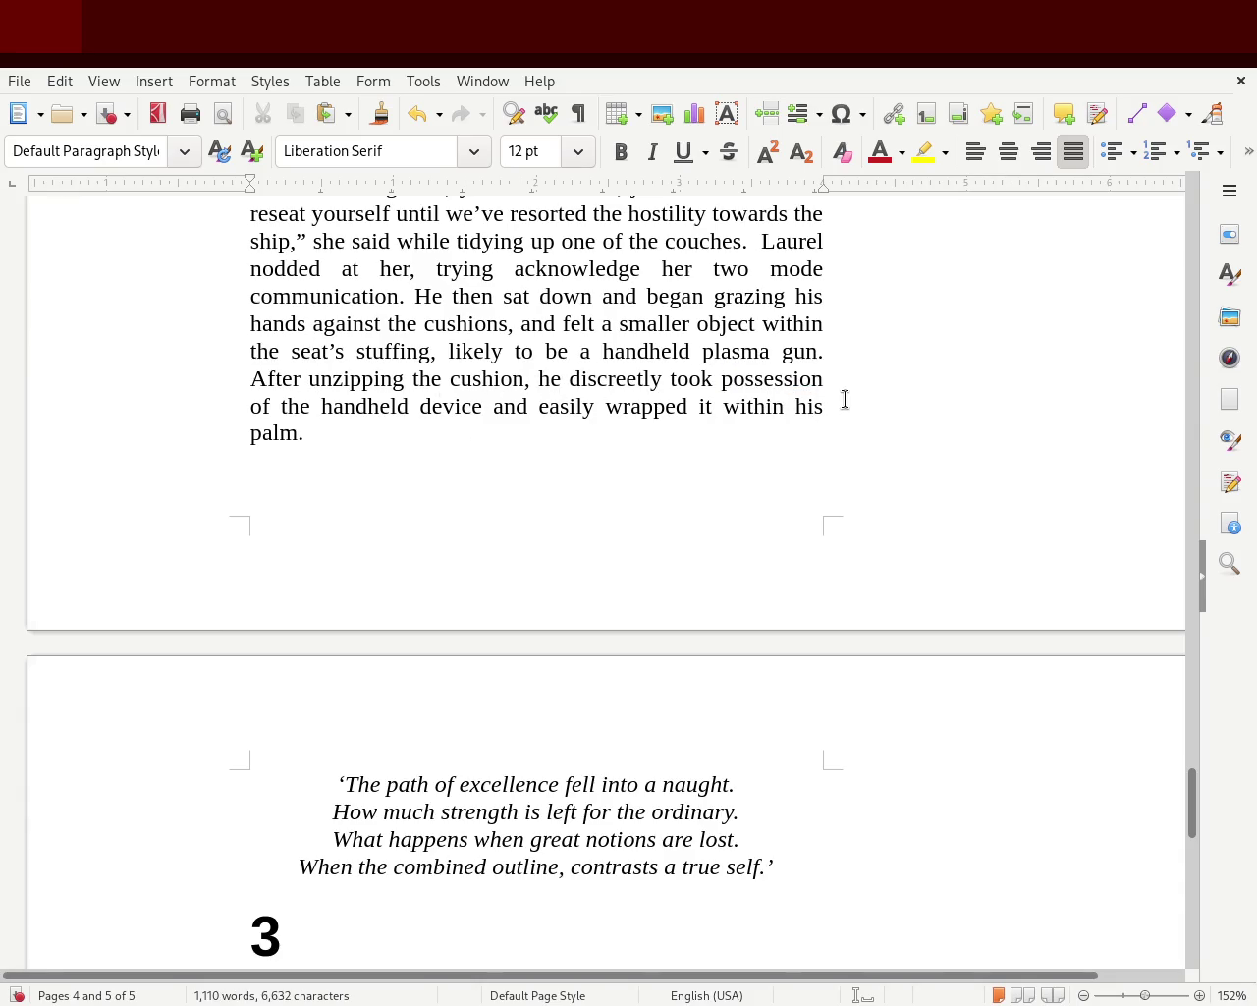
{"action": "double_click", "coordinate": [521, 407]}
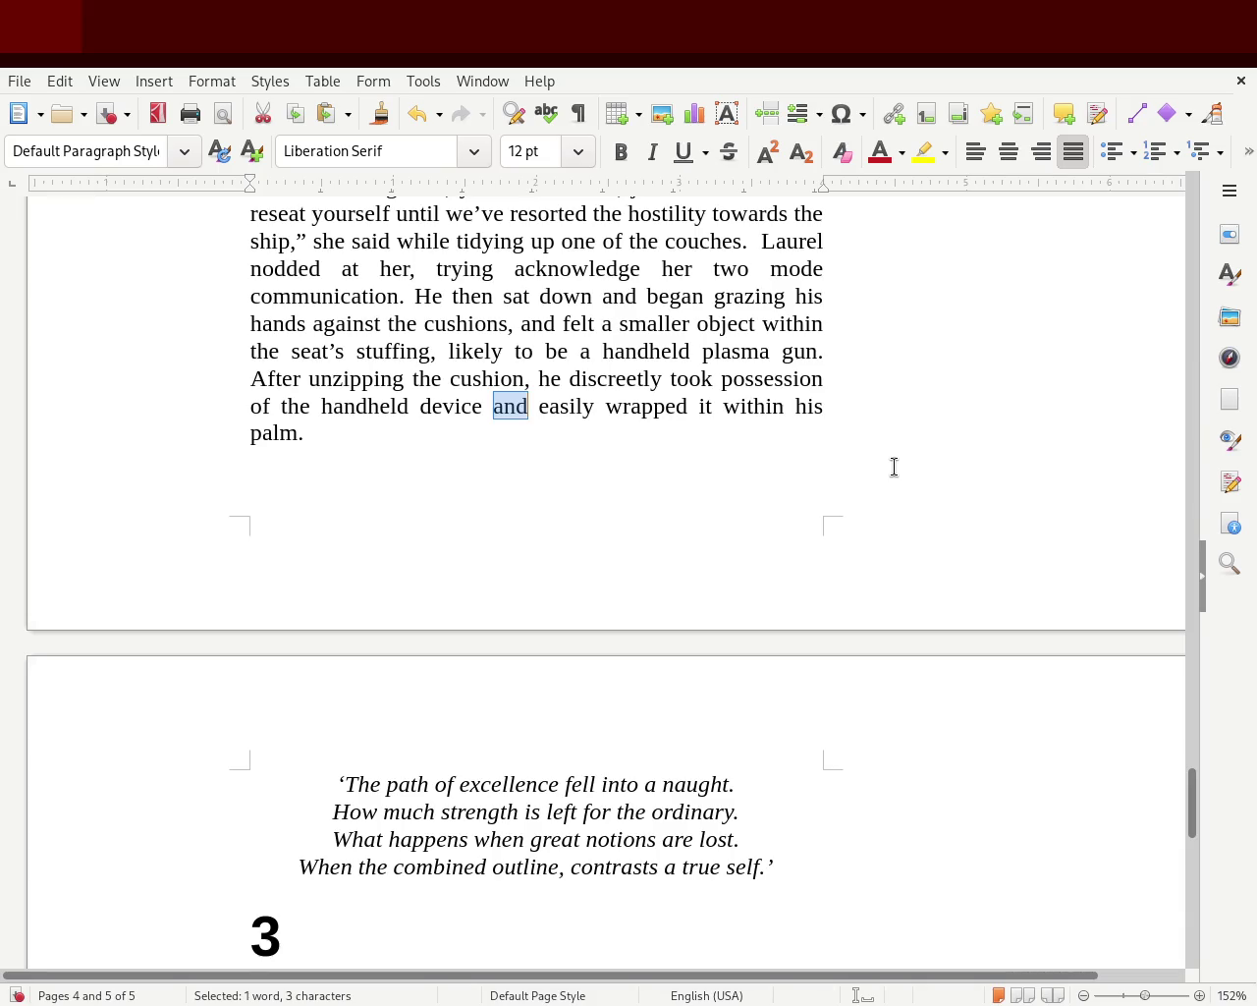
{"action": "key", "text": "Right"}
{"action": "type", "text": "could"}
{"action": "left_click", "coordinate": [709, 404]}
{"action": "key", "text": "BackSpace"}
{"action": "key", "text": "Delete"}
{"action": "key", "text": "Delete"}
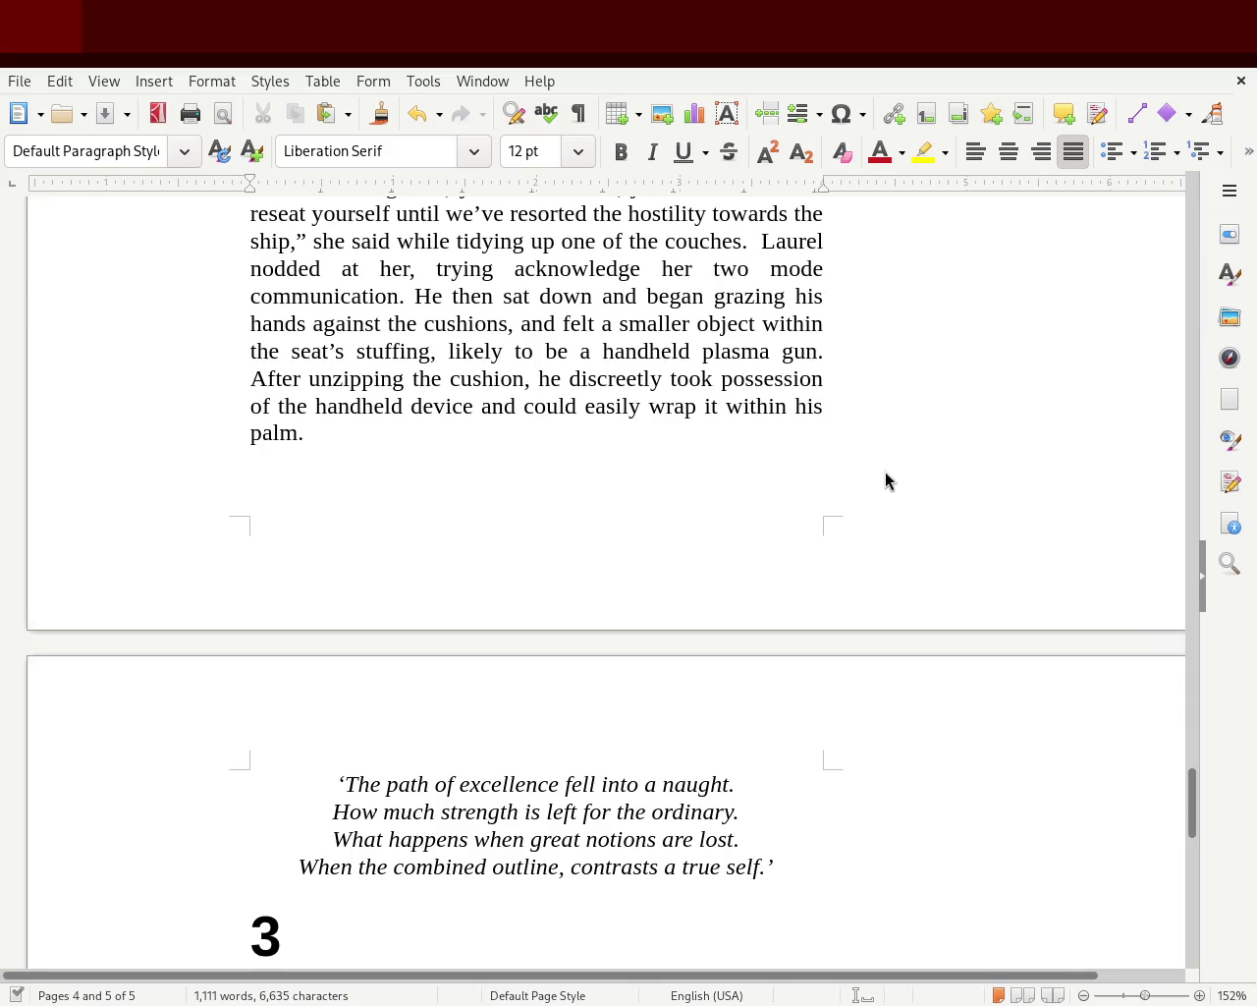
{"action": "key", "text": "ctrl+s"}
- Change 'could' to 'was' and add 'able to' after 'easily'
{"action": "double_click", "coordinate": [553, 406]}
{"action": "type", "text": "was"}
{"action": "left_click", "coordinate": [639, 417]}
{"action": "type", "text": "able to"}
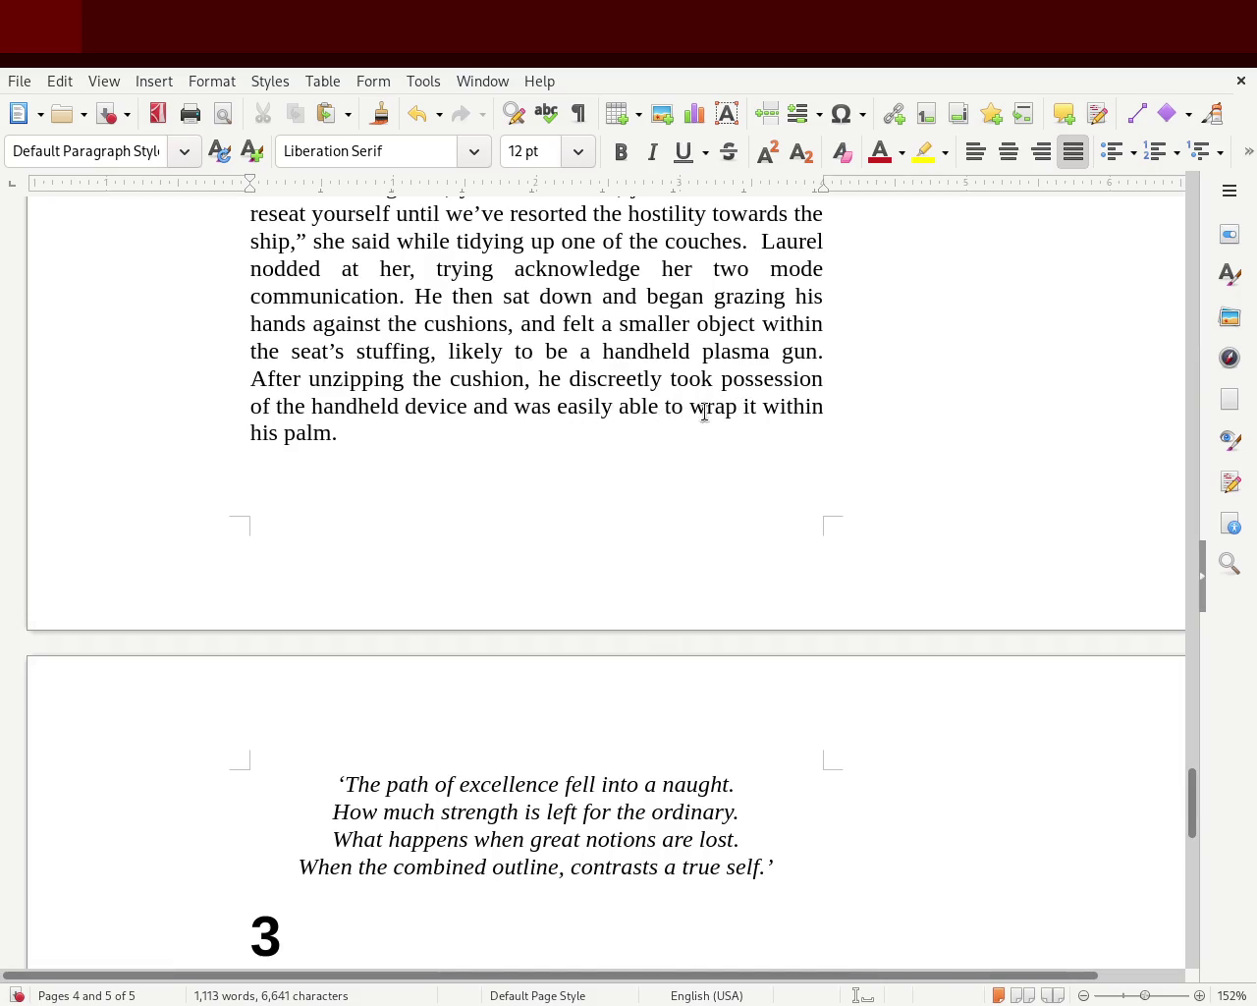
- Rewrite the ending as 'place it within his palm and wrap is hands around it'
{"action": "left_click", "coordinate": [736, 405]}
{"action": "type", "text": "his palm"}
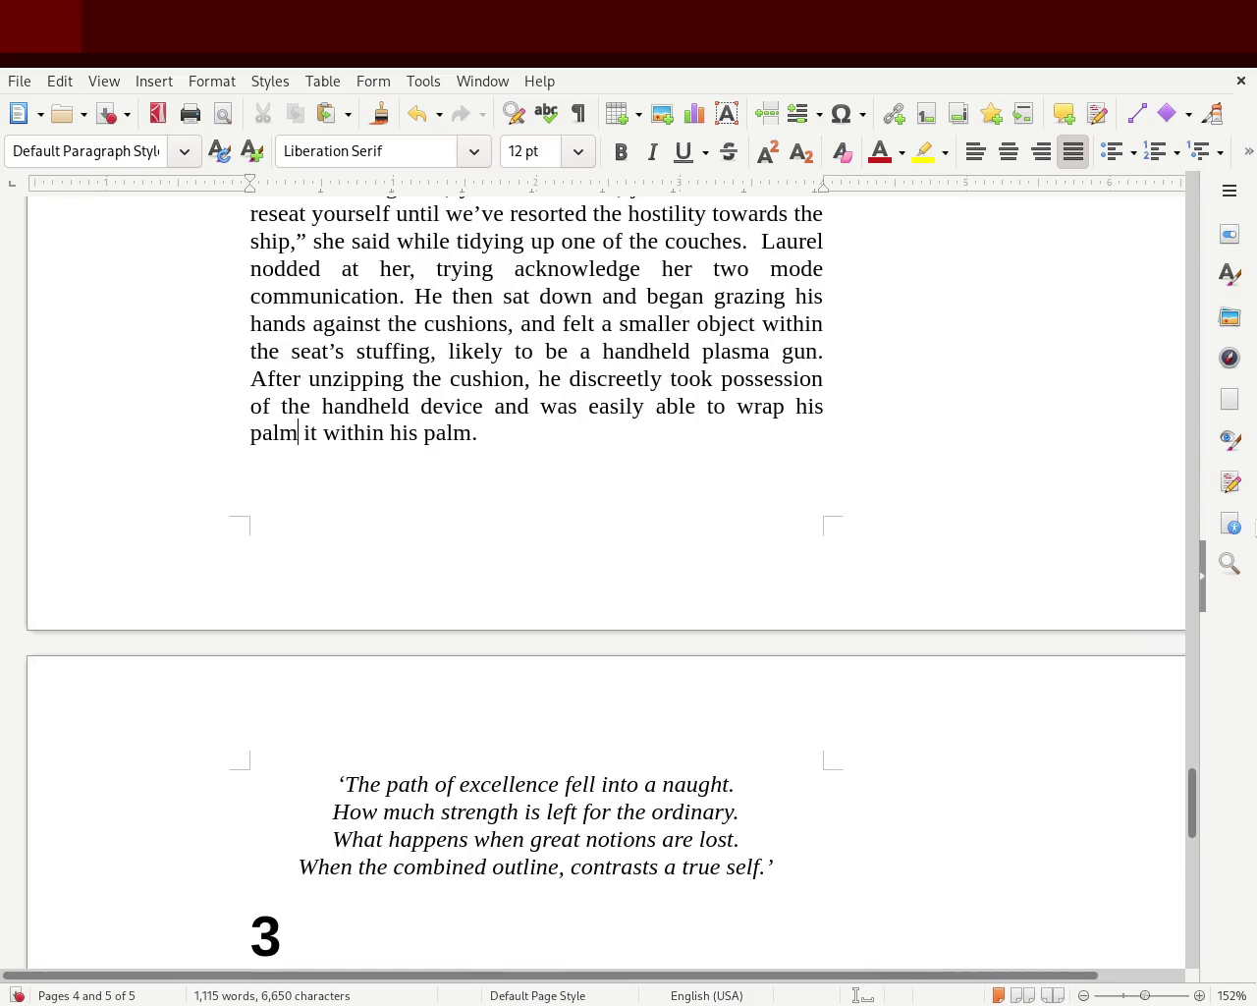
{"action": "key", "text": "BackSpace"}
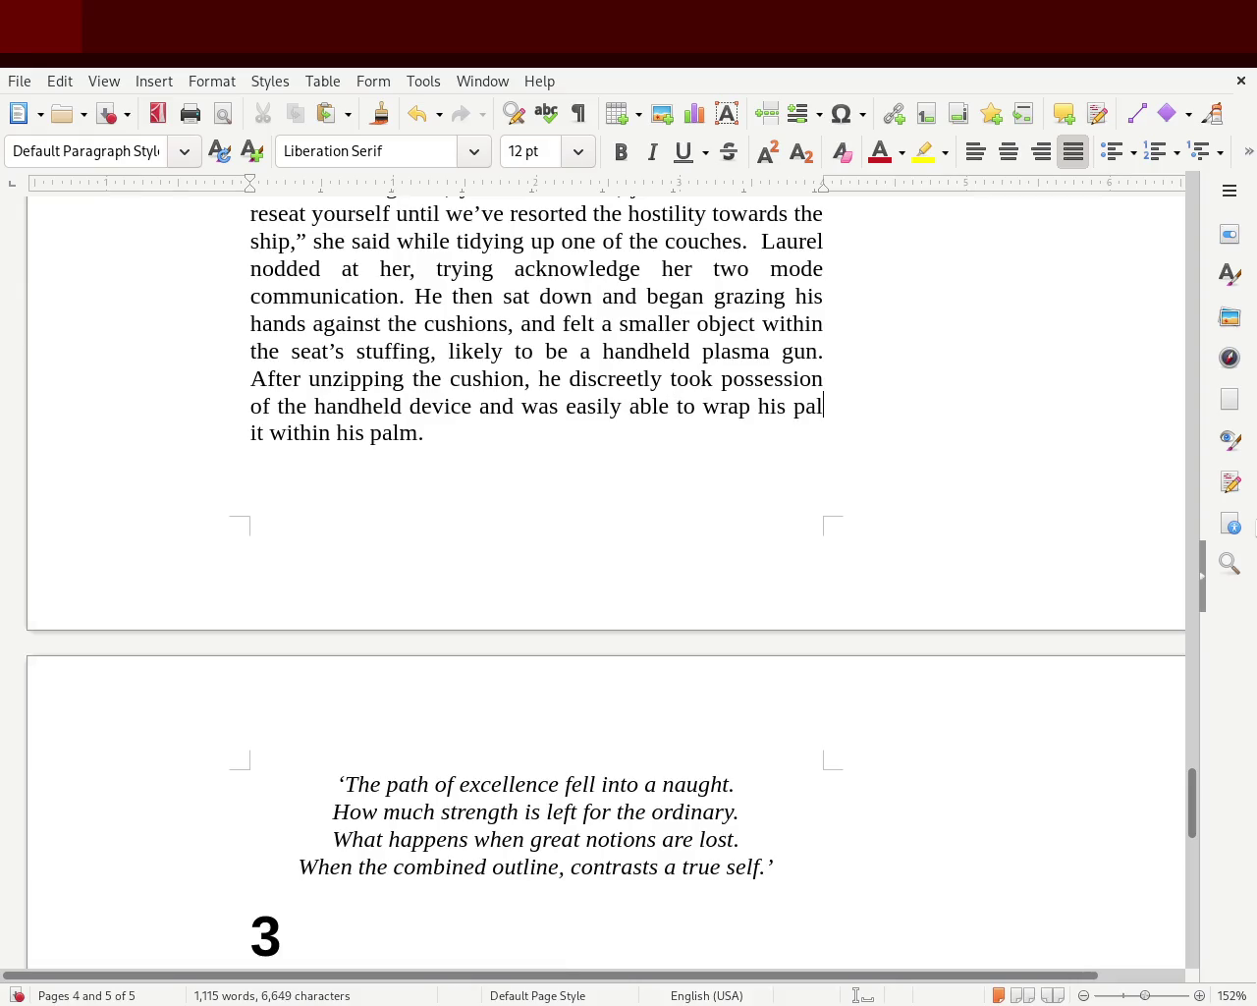
{"action": "key", "text": "BackSpace"}
{"action": "key", "text": "BackSpace"}
{"action": "key", "text": "BackSpace"}
{"action": "key", "text": "BackSpace"}
{"action": "key", "text": "BackSpace"}
{"action": "key", "text": "BackSpace"}
{"action": "key", "text": "BackSpace"}
{"action": "key", "text": "BackSpace"}
{"action": "key", "text": "BackSpace"}
{"action": "type", "text": "pla"}
{"action": "key", "text": "BackSpace"}
{"action": "key", "text": "BackSpace"}
{"action": "key", "text": "BackSpace"}
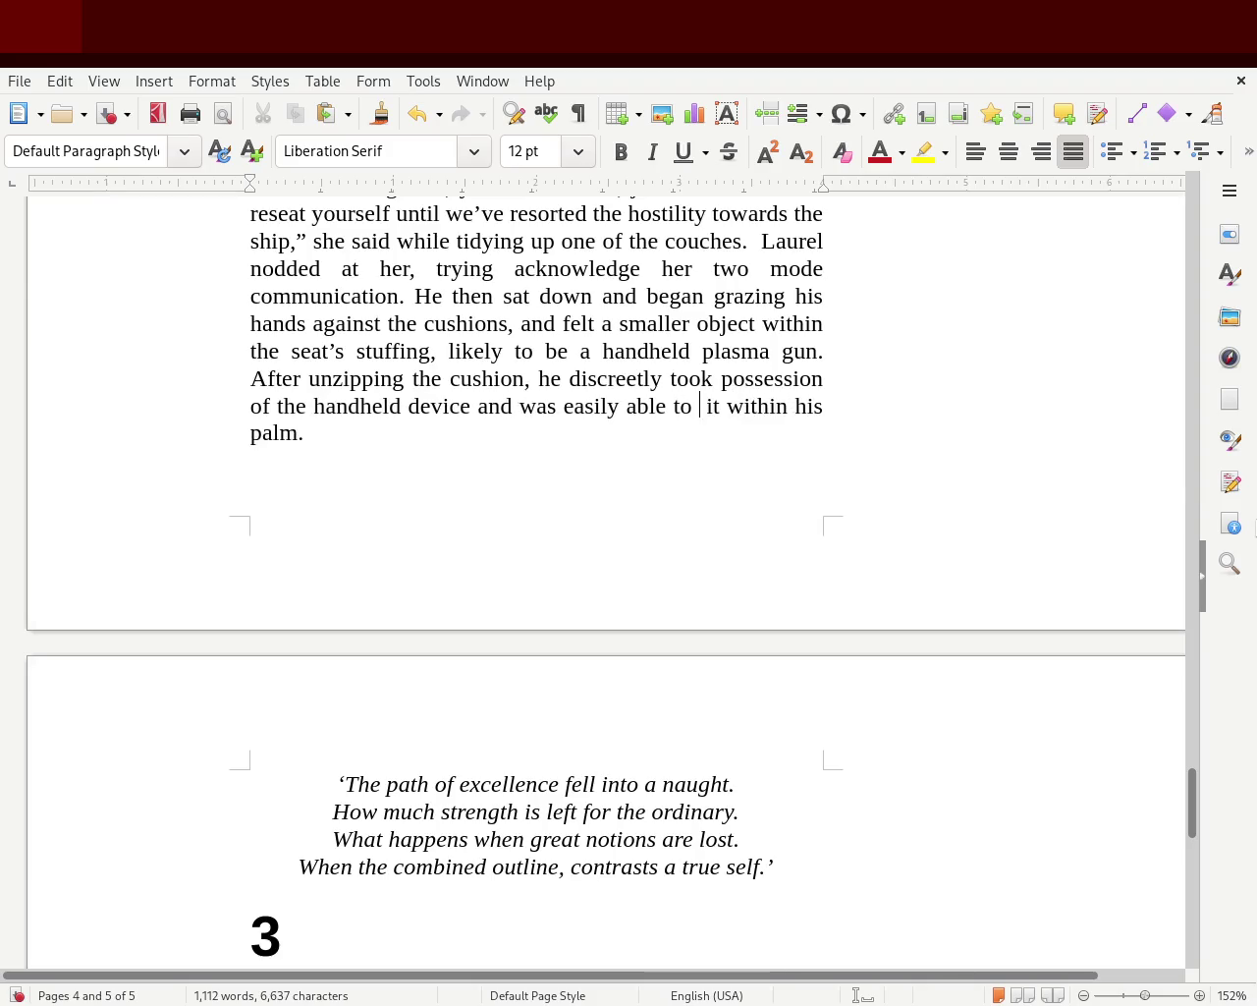
{"action": "type", "text": "place it within his palm and wrap is hands around it"}
{"action": "key", "text": "Delete"}
{"action": "key", "text": "Delete"}
{"action": "key", "text": "Delete"}
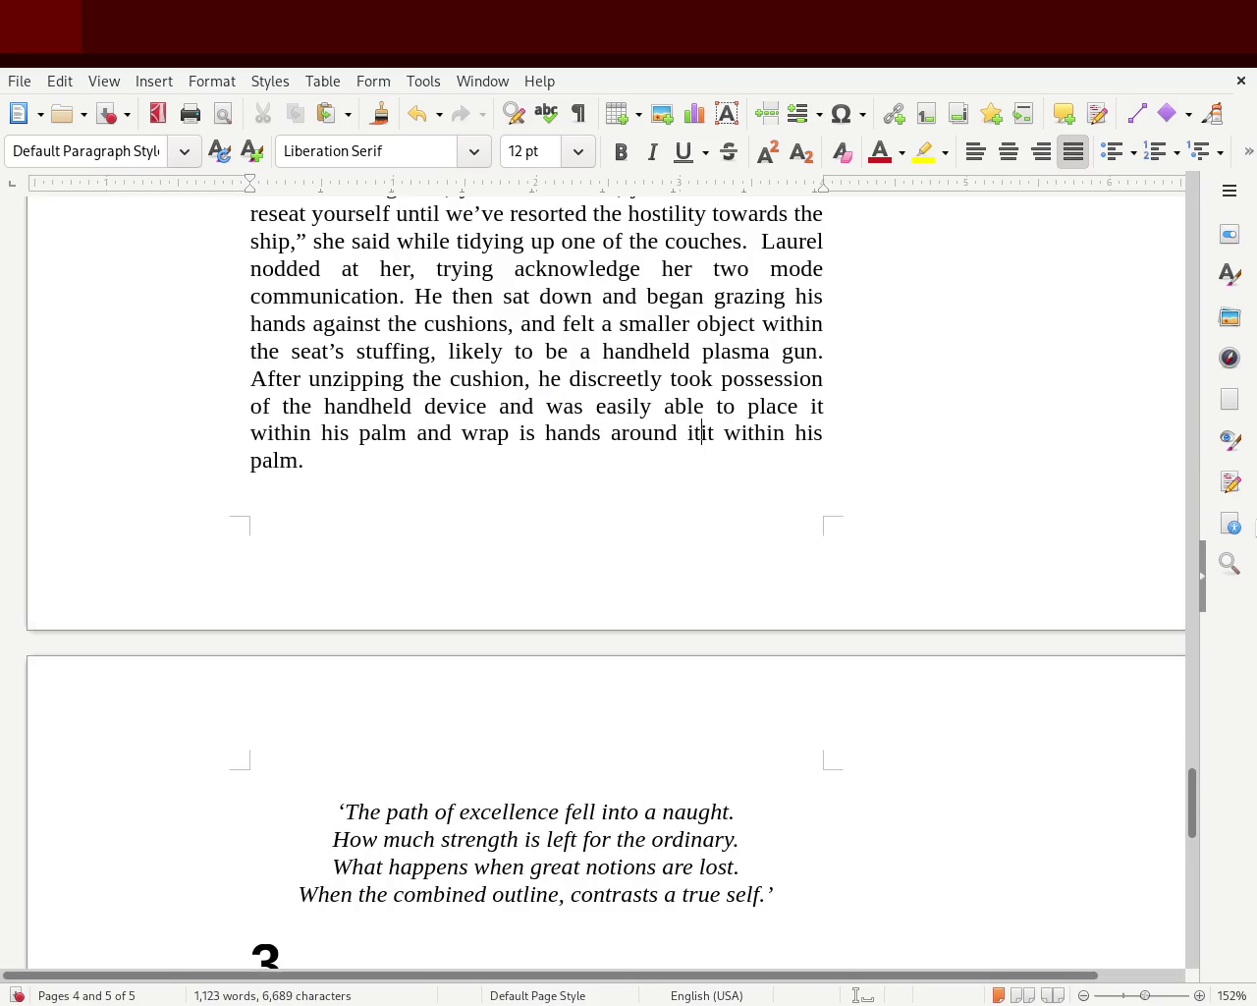
{"action": "key", "text": "Delete"}
{"action": "key", "text": "Delete"}
{"action": "key", "text": "Delete"}
{"action": "key", "text": "Delete"}
{"action": "key", "text": "Delete"}
{"action": "key", "text": "Delete"}
{"action": "key", "text": "Delete"}
{"action": "key", "text": "Delete"}
{"action": "key", "text": "Delete"}
{"action": "key", "text": "Delete"}
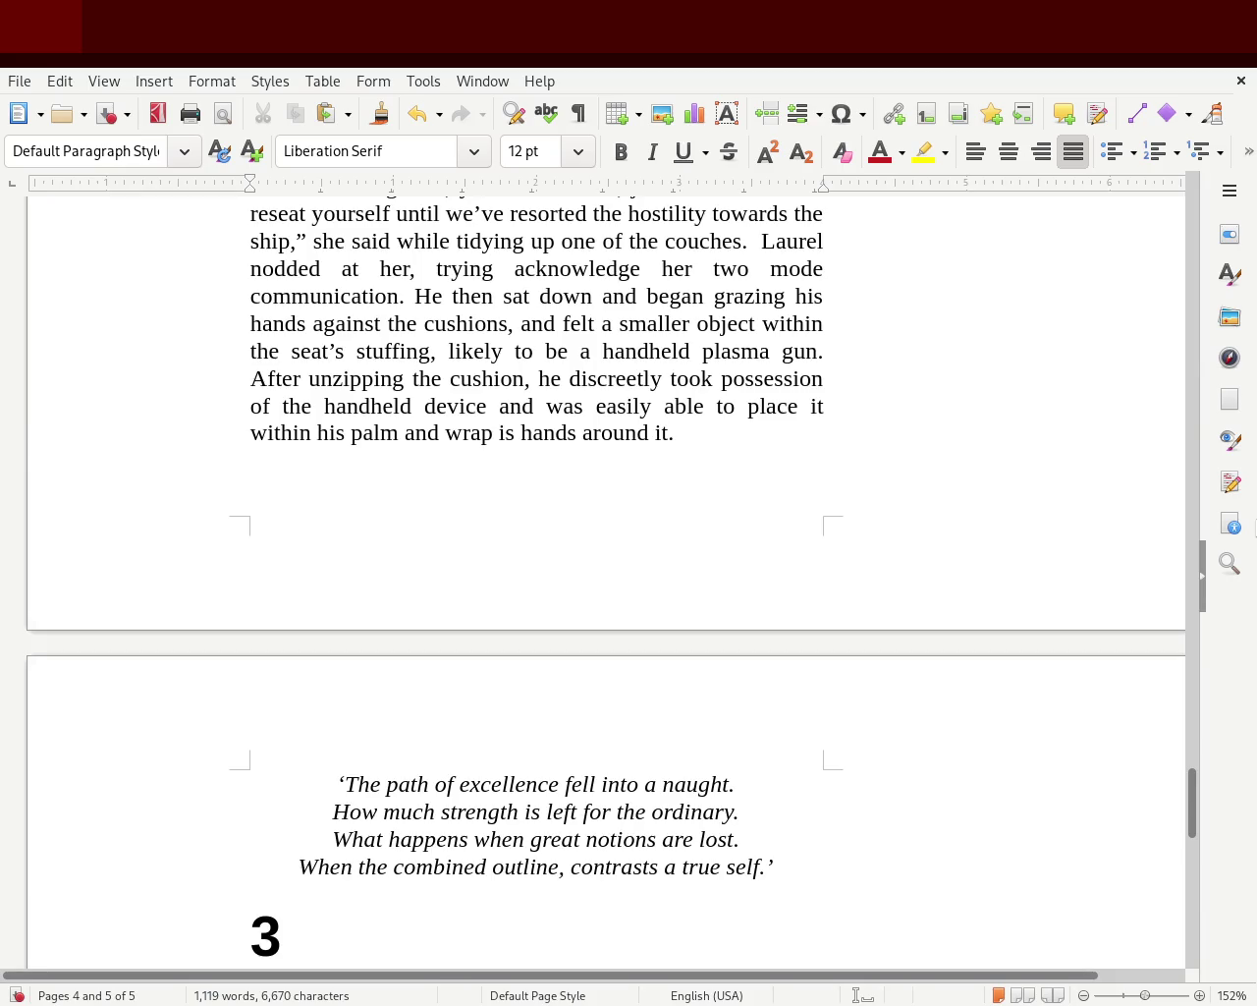
- Split the paragraph so 'He then sat down and began grazing his hands' starts its own paragraph
{"action": "left_click", "coordinate": [425, 297]}
{"action": "left_click", "coordinate": [413, 297]}
{"action": "left_click_drag", "start_coordinate": [1197, 815], "coordinate": [1199, 786]}
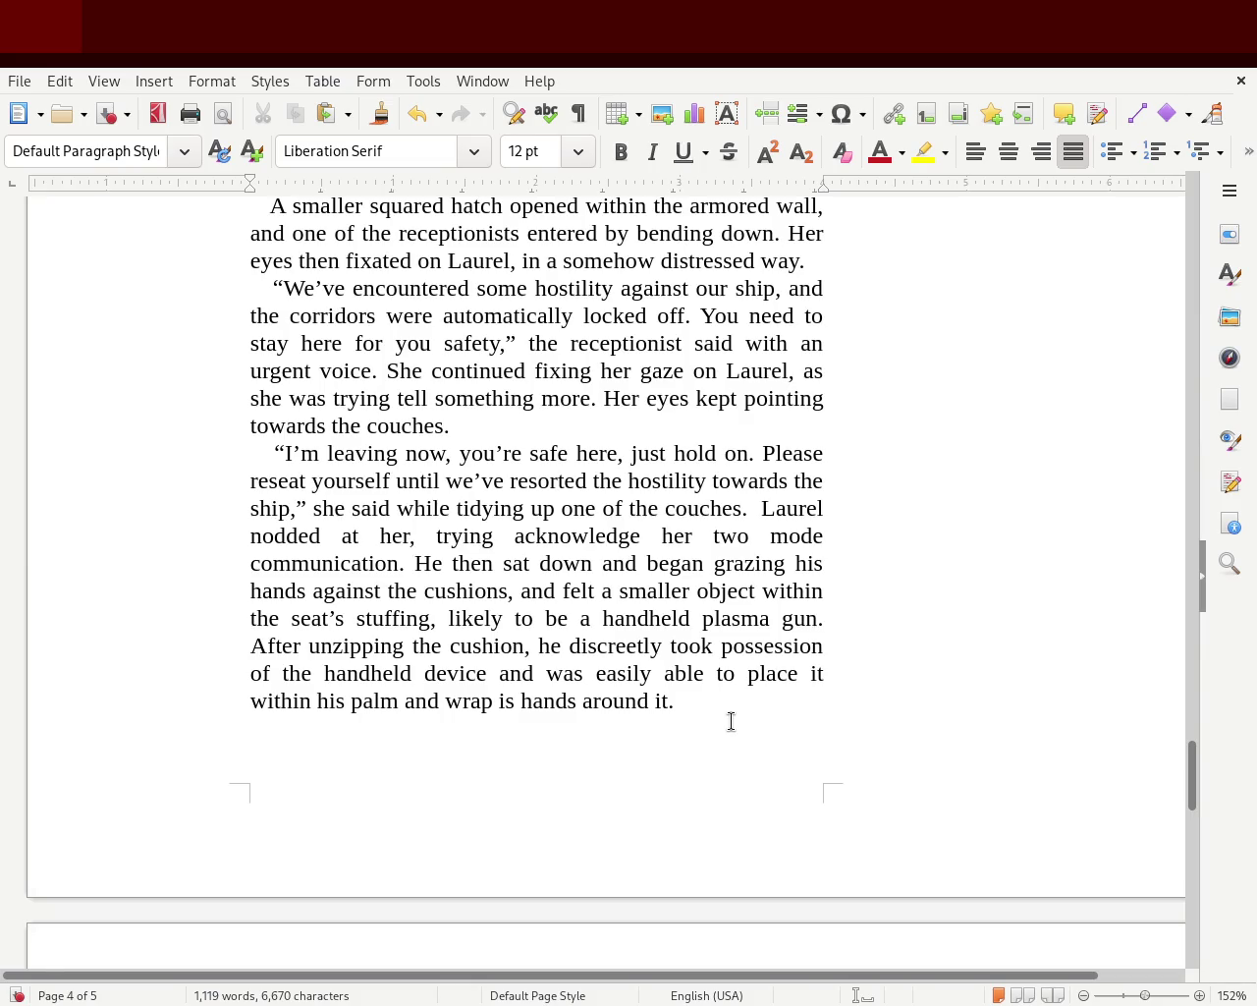
{"action": "key", "text": "Return"}
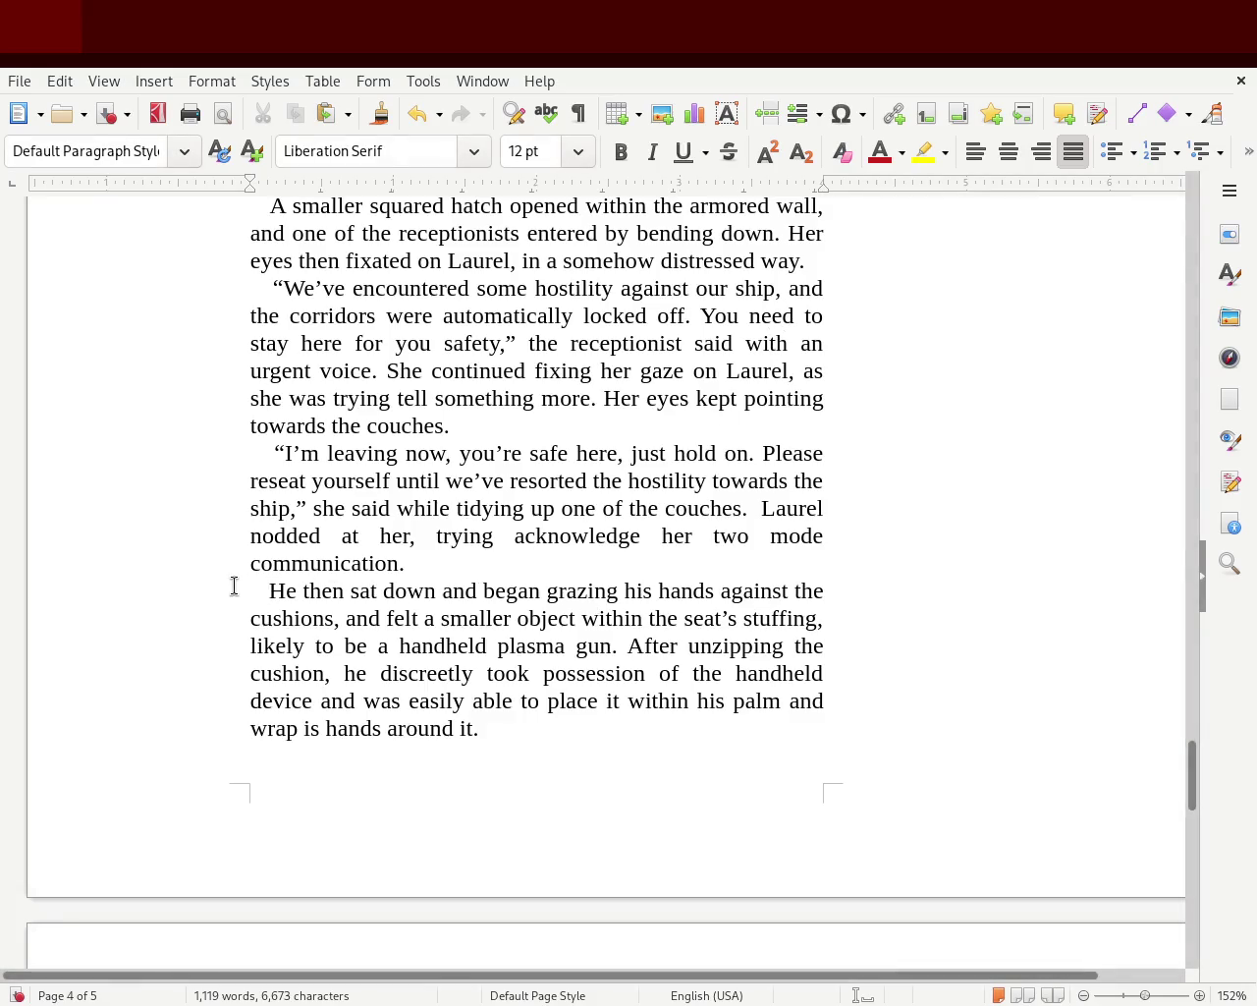
{"action": "mouse_move", "coordinate": [1189, 786]}
{"action": "left_mouse_down"}
{"action": "mouse_move", "coordinate": [1185, 415]}
{"action": "mouse_move", "coordinate": [1145, 241]}
{"action": "mouse_move", "coordinate": [1130, 261]}
{"action": "mouse_move", "coordinate": [1116, 781]}
{"action": "left_mouse_up"}
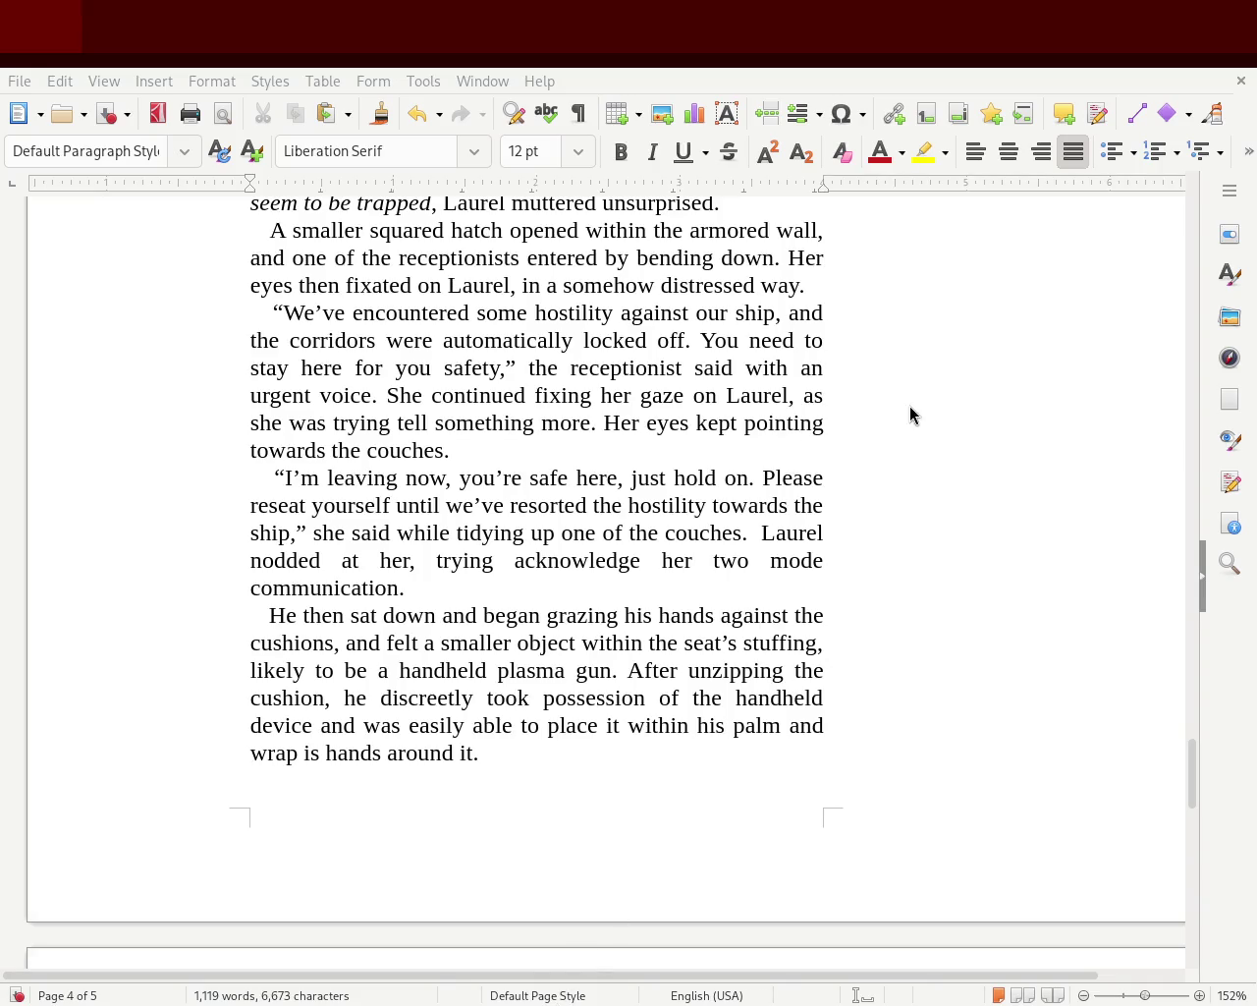
- Start a new paragraph at 'Laurel nodded at her' and join 'He then sat down' onto it
{"action": "left_click", "coordinate": [765, 534]}
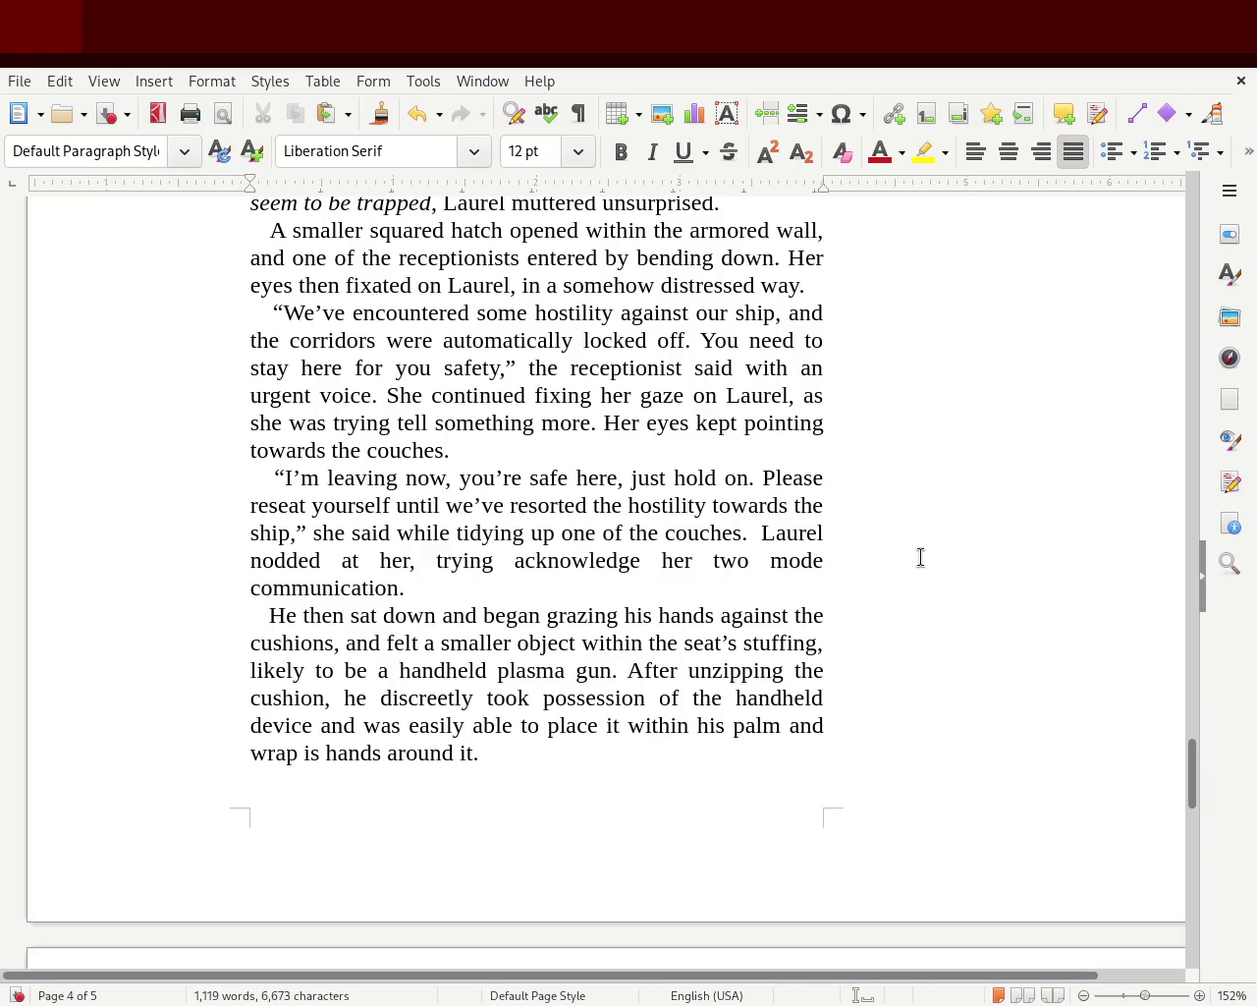
{"action": "key", "text": "Return"}
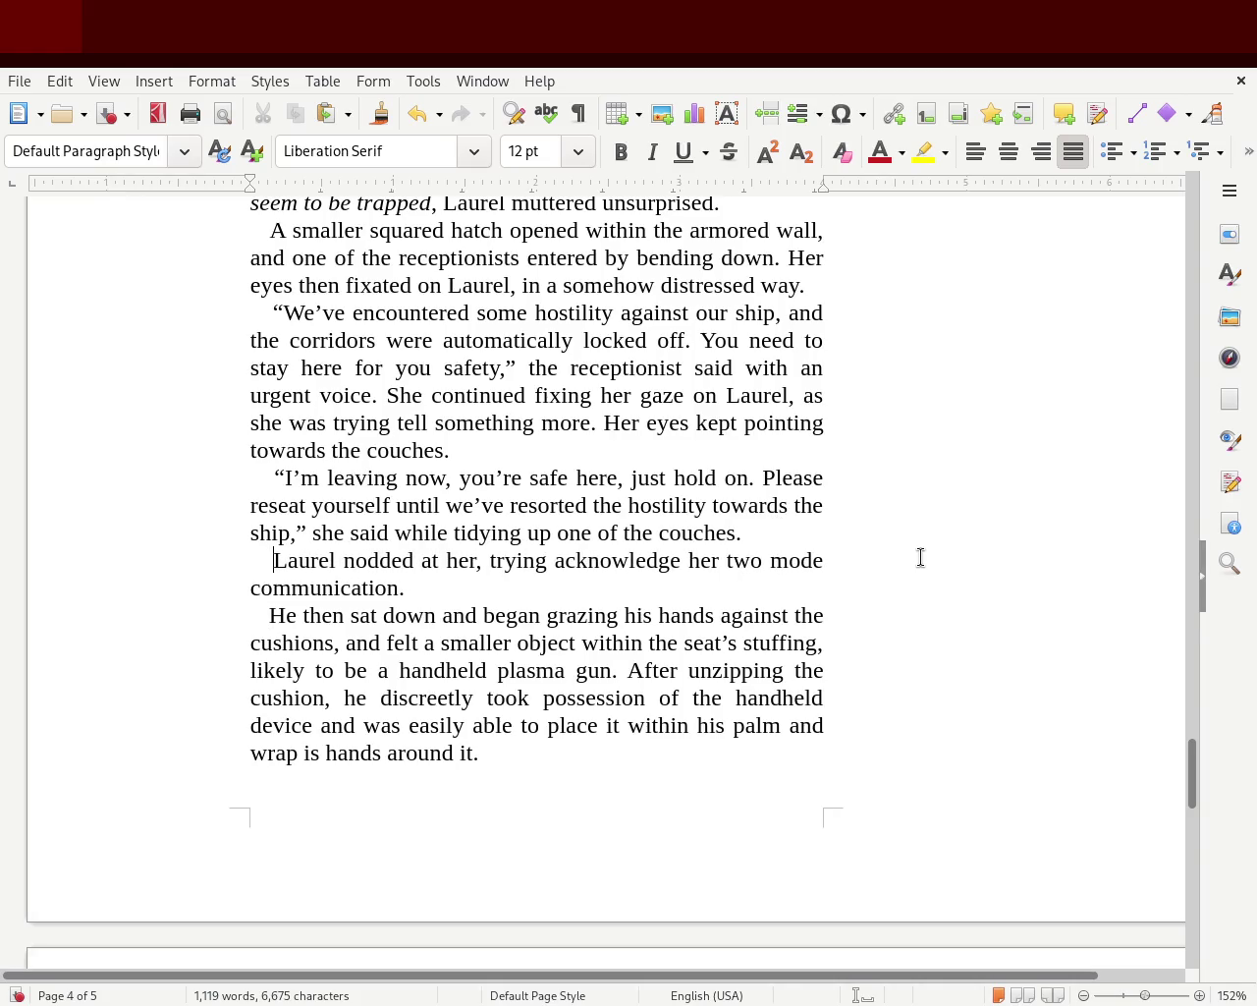
{"action": "key", "text": "Down"}
{"action": "key", "text": "BackSpace"}
{"action": "key", "text": "BackSpace"}
{"action": "key", "text": "BackSpace"}
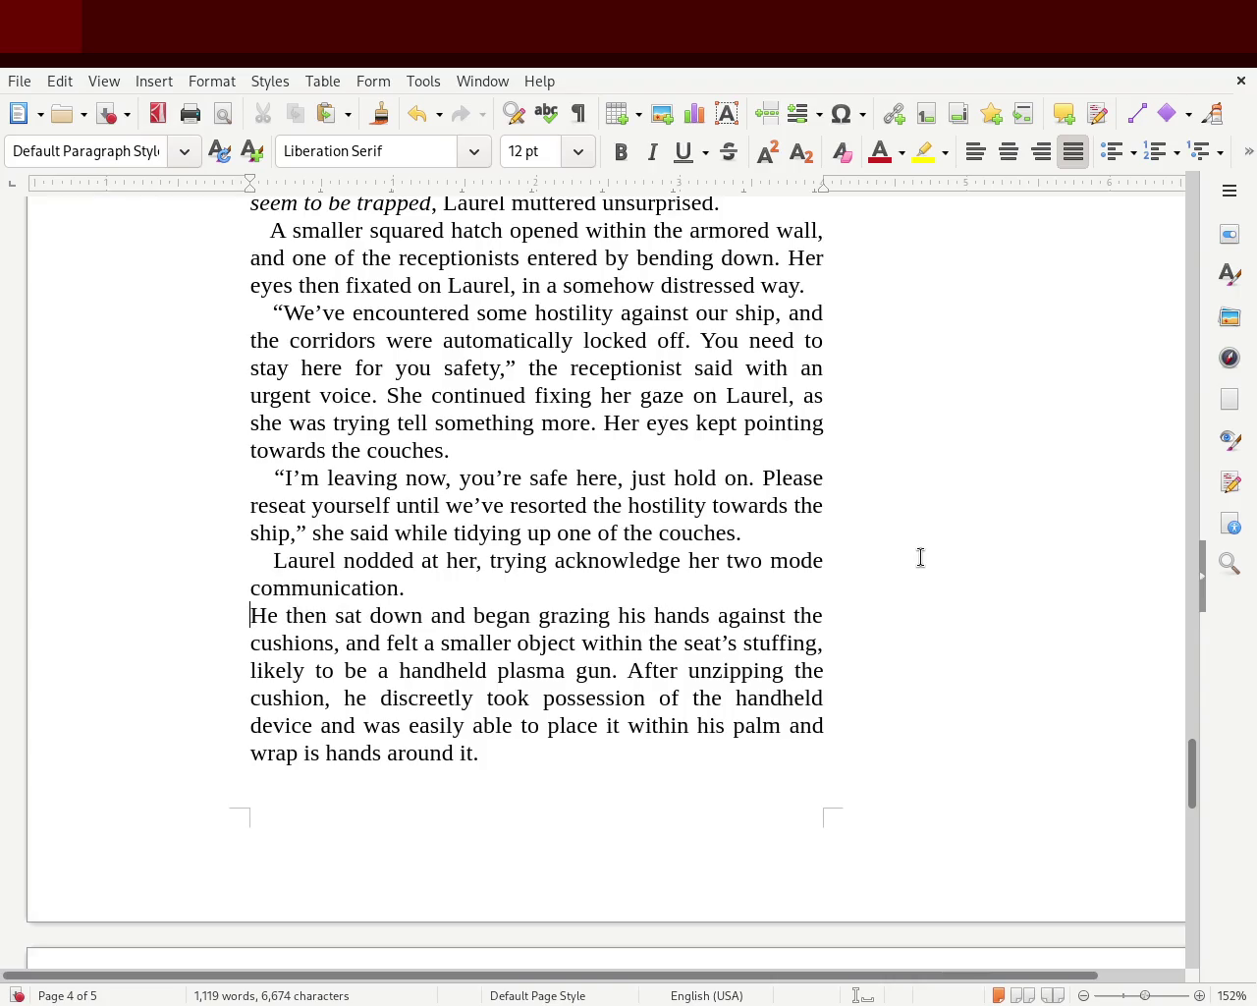
{"action": "key", "text": "BackSpace"}
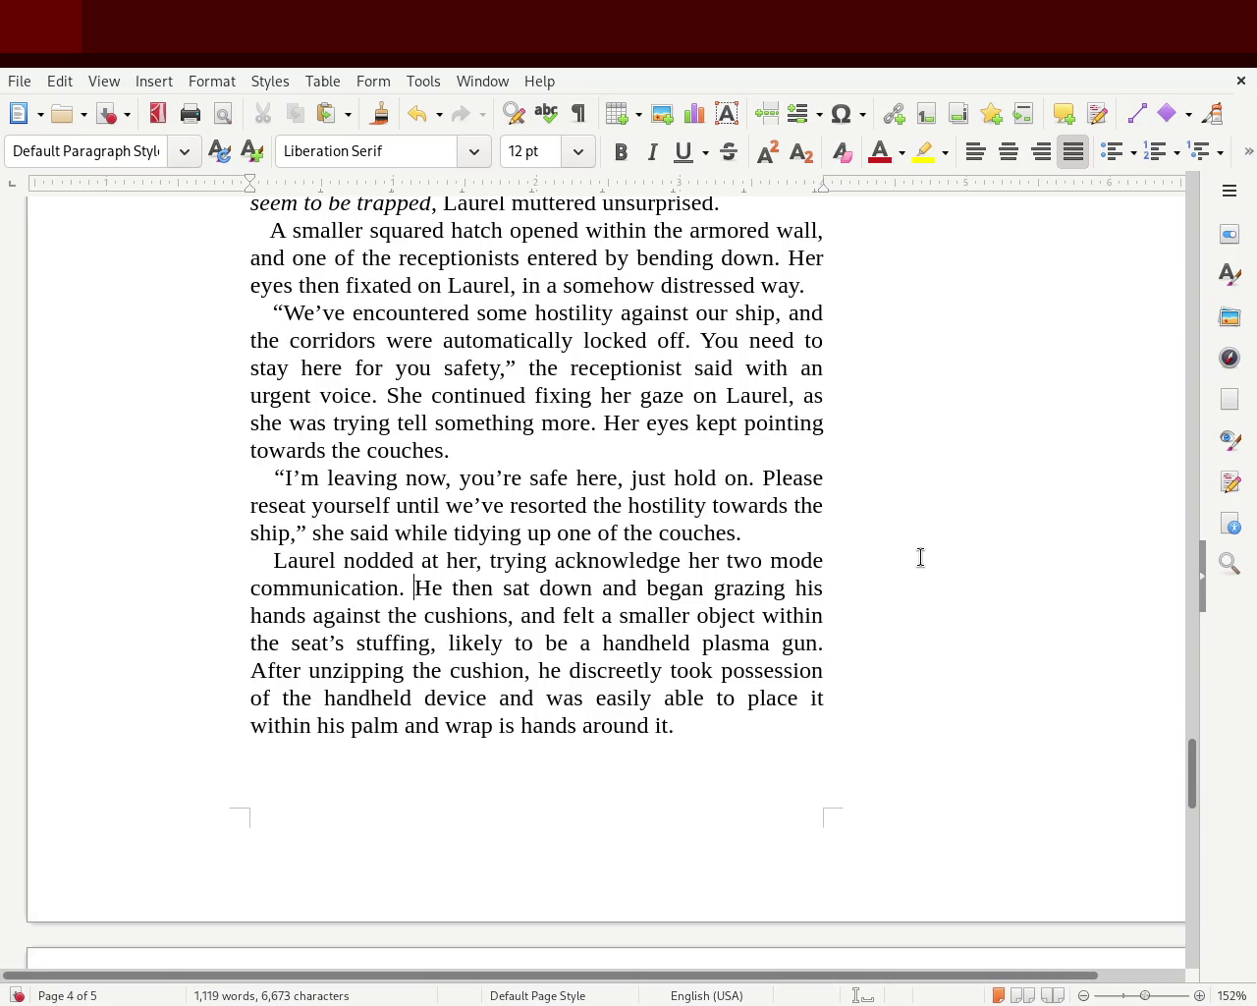
- Change 'sat down and began' to 'sat down, began', drop the comma after 'cushions', end with 'stuffing.'
{"action": "double_click", "coordinate": [621, 589]}
{"action": "key", "text": "BackSpace"}
{"action": "key", "text": "BackSpace"}
{"action": "type", "text": ","}
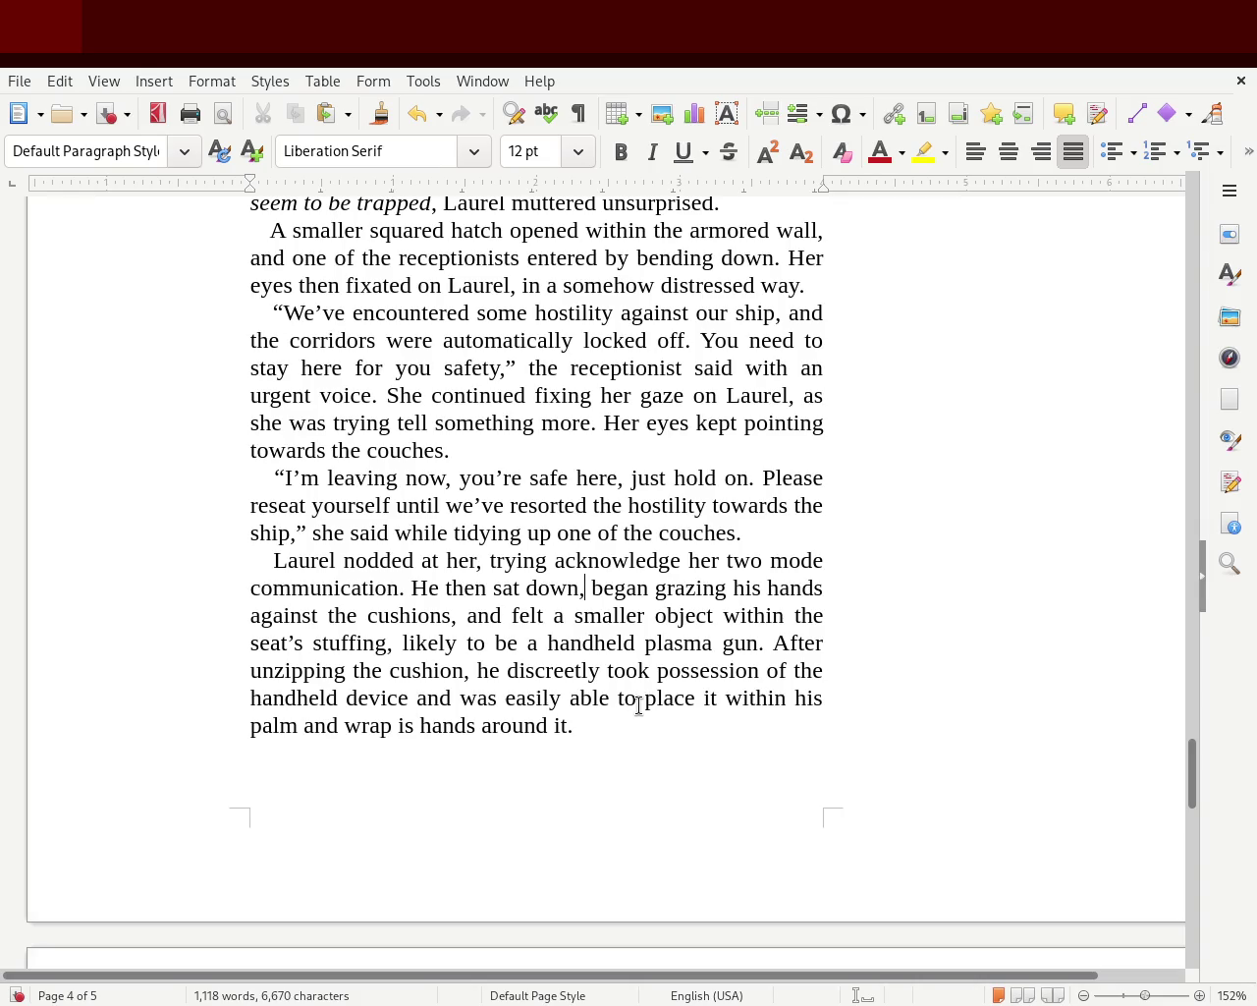
{"action": "left_click", "coordinate": [456, 617]}
{"action": "key", "text": "BackSpace"}
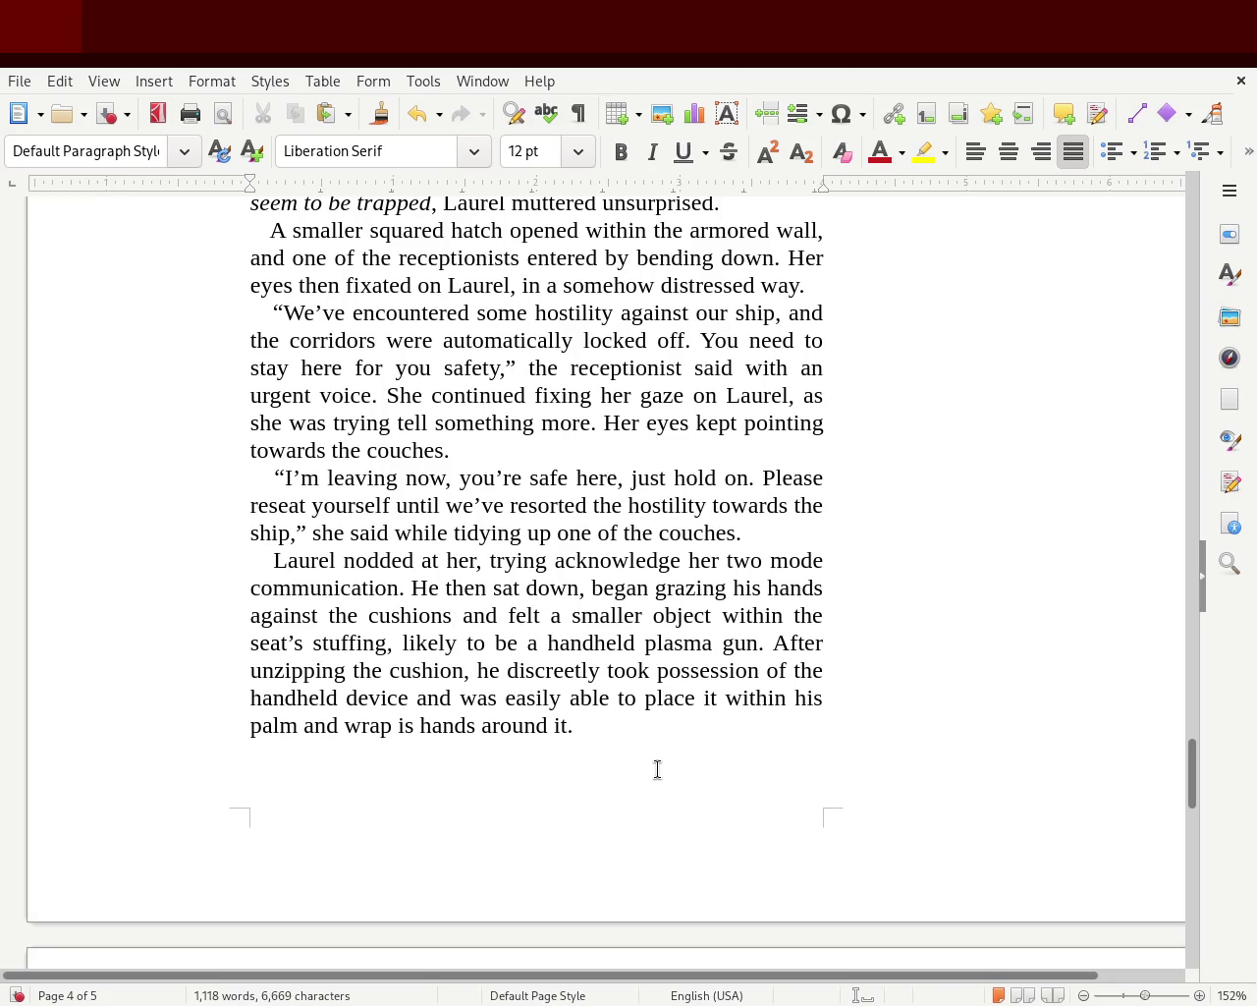
{"action": "left_click", "coordinate": [391, 644]}
{"action": "key", "text": "BackSpace"}
{"action": "type", "text": "."}
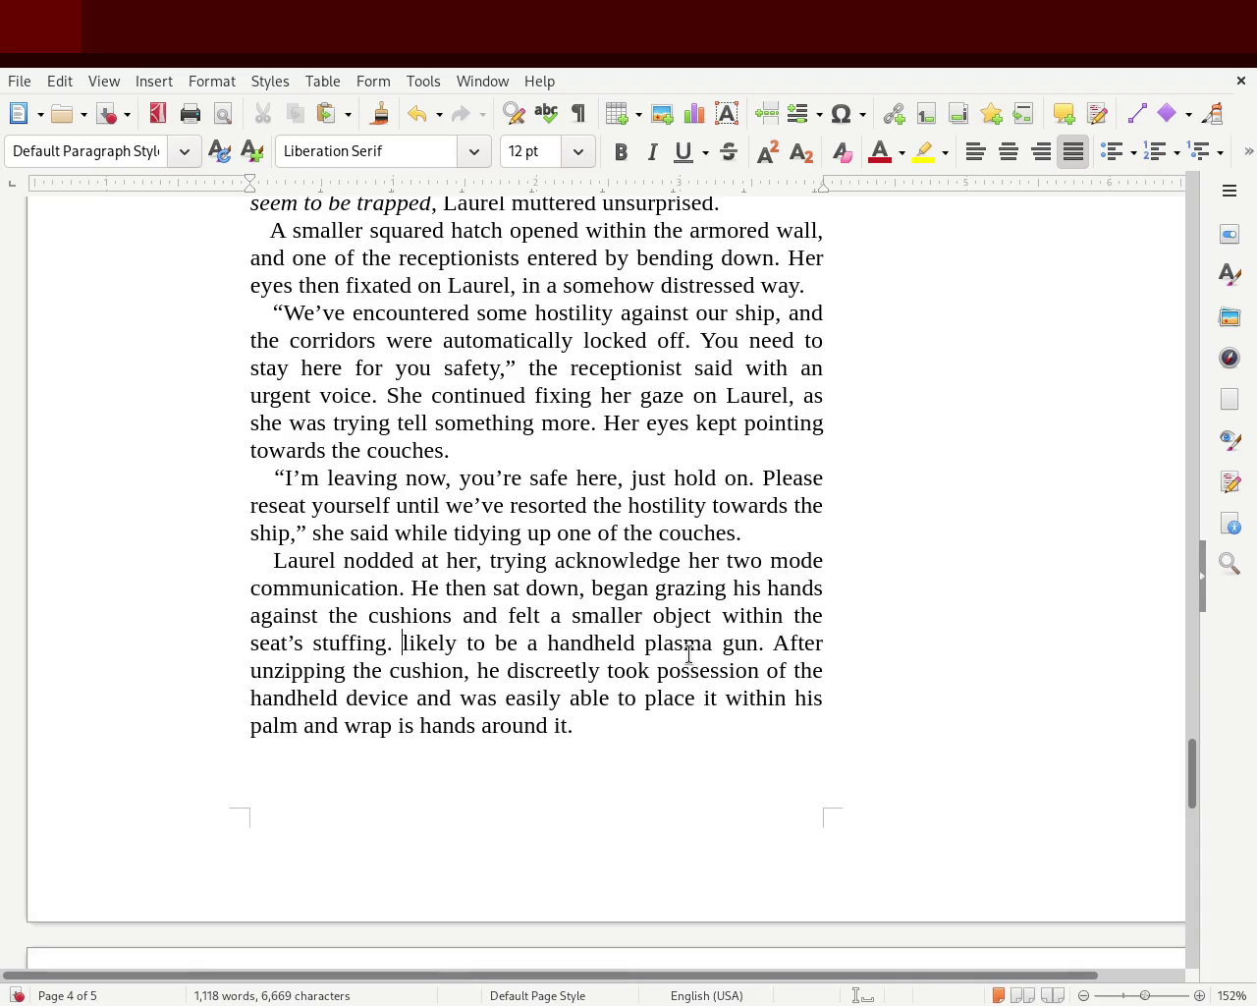
- Begin the plasma-gun sentence with 'It's likely'
{"action": "key", "text": "Right"}
{"action": "key", "text": "Delete"}
{"action": "type", "text": "L"}
{"action": "key", "text": "Left"}
{"action": "type", "text": "It's"}
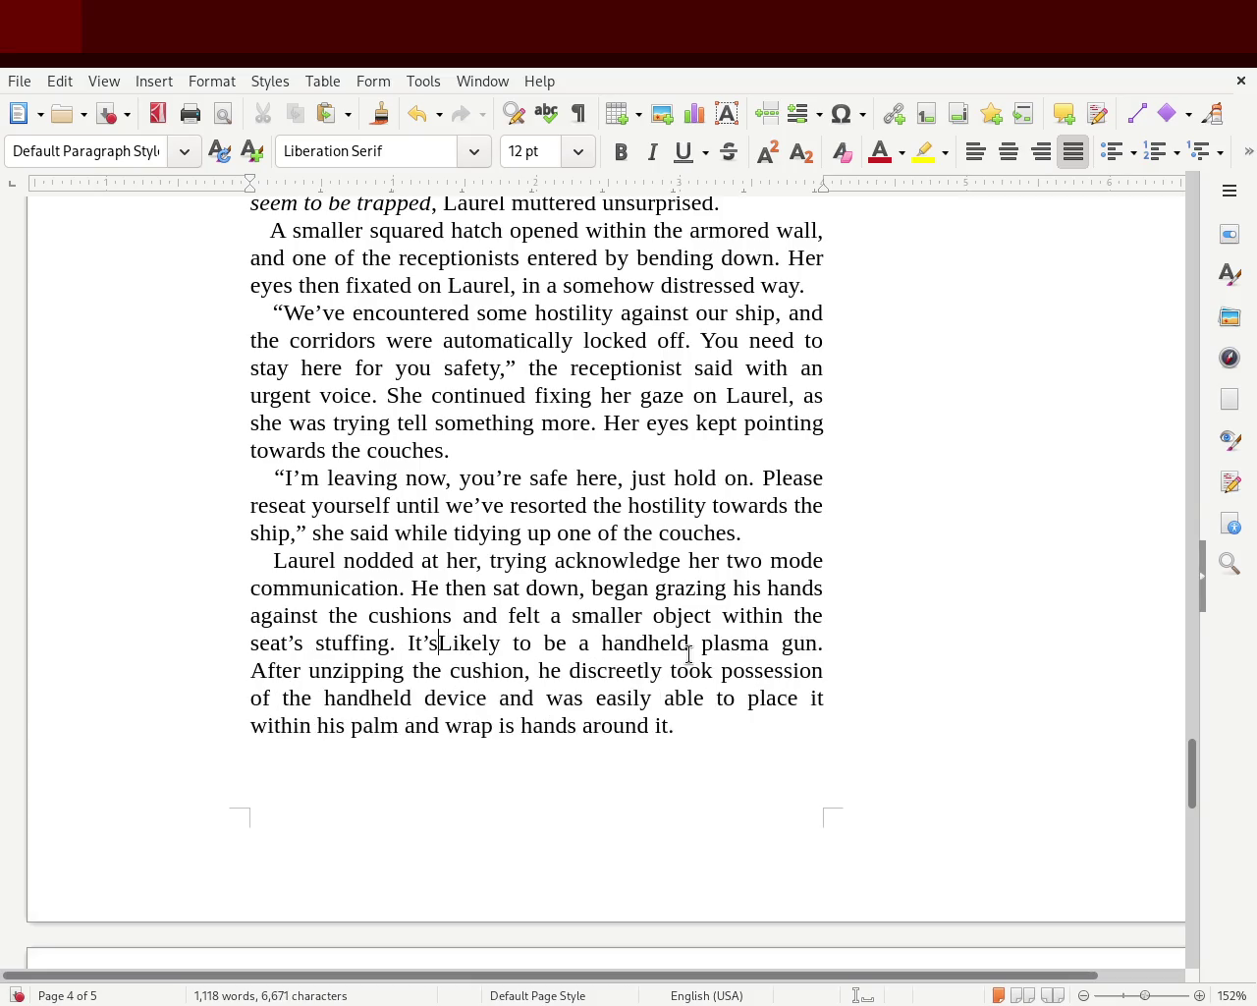
{"action": "key", "text": "Delete"}
{"action": "type", "text": "l"}
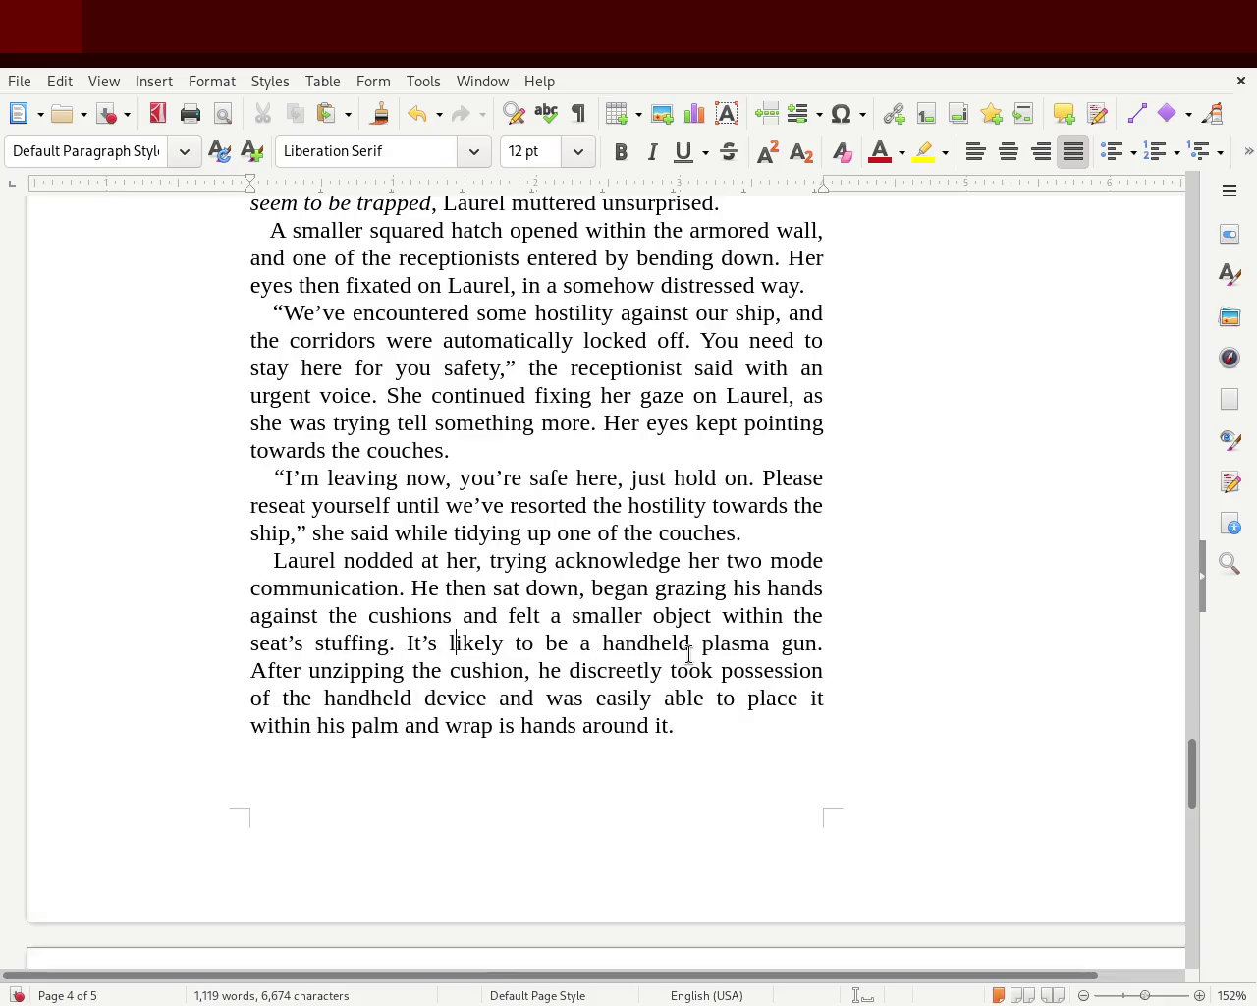
- Italicise the plasma-gun sentence and end it with a non-italic ', Laurel reaslized.' tag
{"action": "mouse_move", "coordinate": [394, 642]}
{"action": "left_mouse_down"}
{"action": "mouse_move", "coordinate": [799, 625]}
{"action": "mouse_move", "coordinate": [817, 645]}
{"action": "left_mouse_up"}
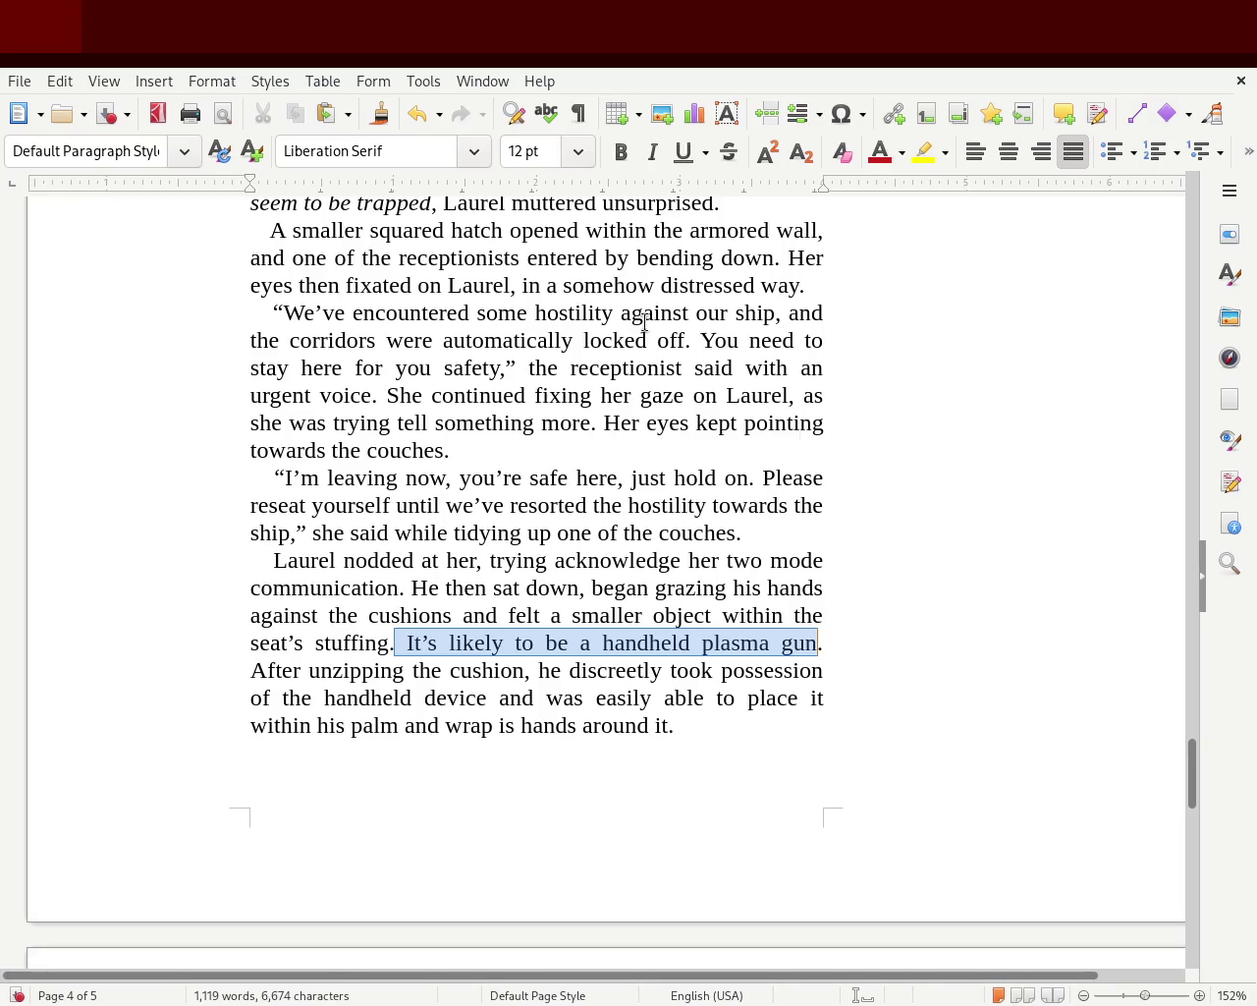
{"action": "left_click", "coordinate": [652, 152]}
{"action": "left_click", "coordinate": [858, 639]}
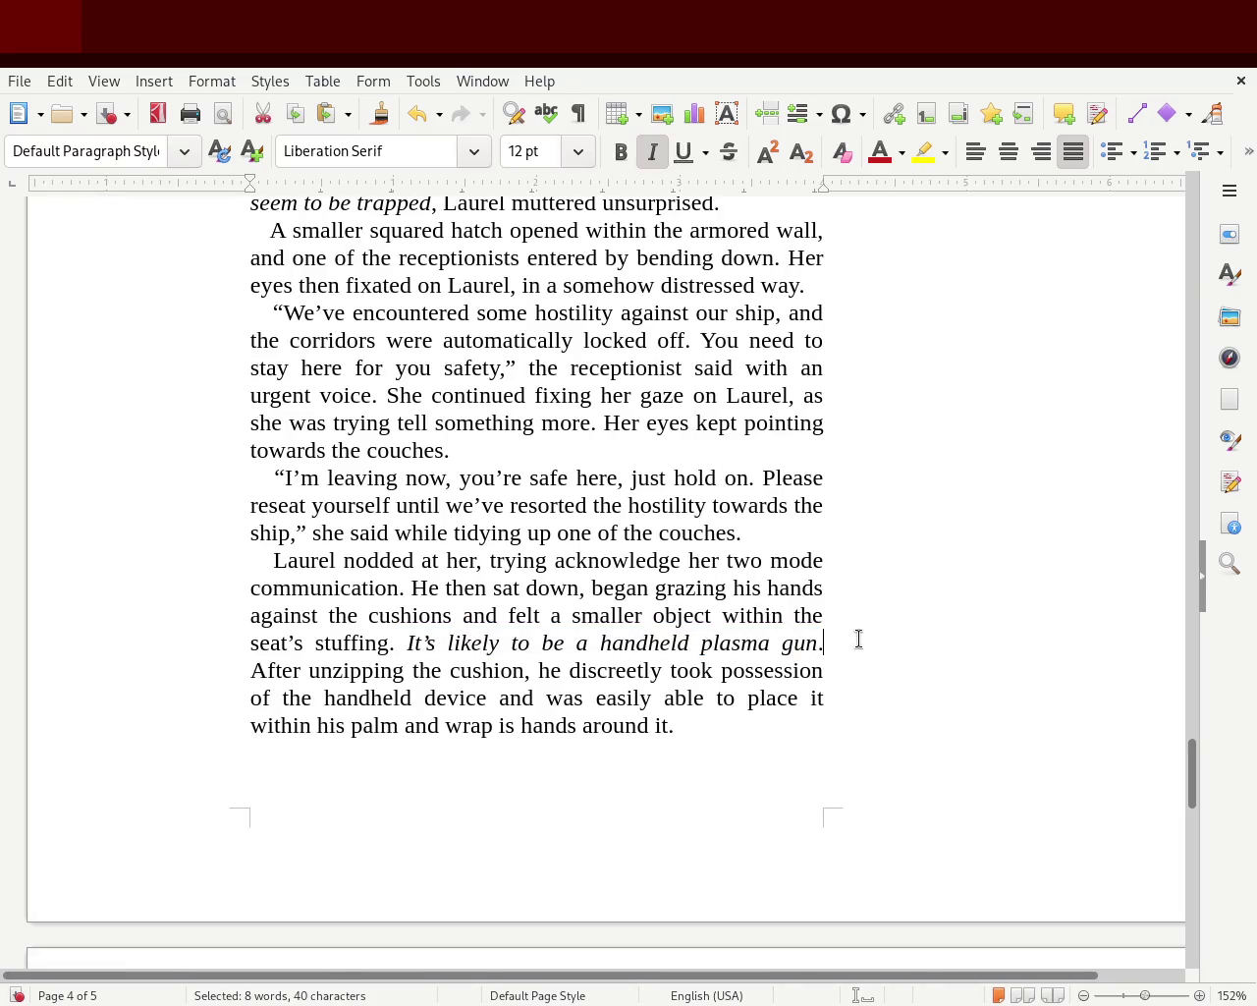
{"action": "key", "text": "BackSpace"}
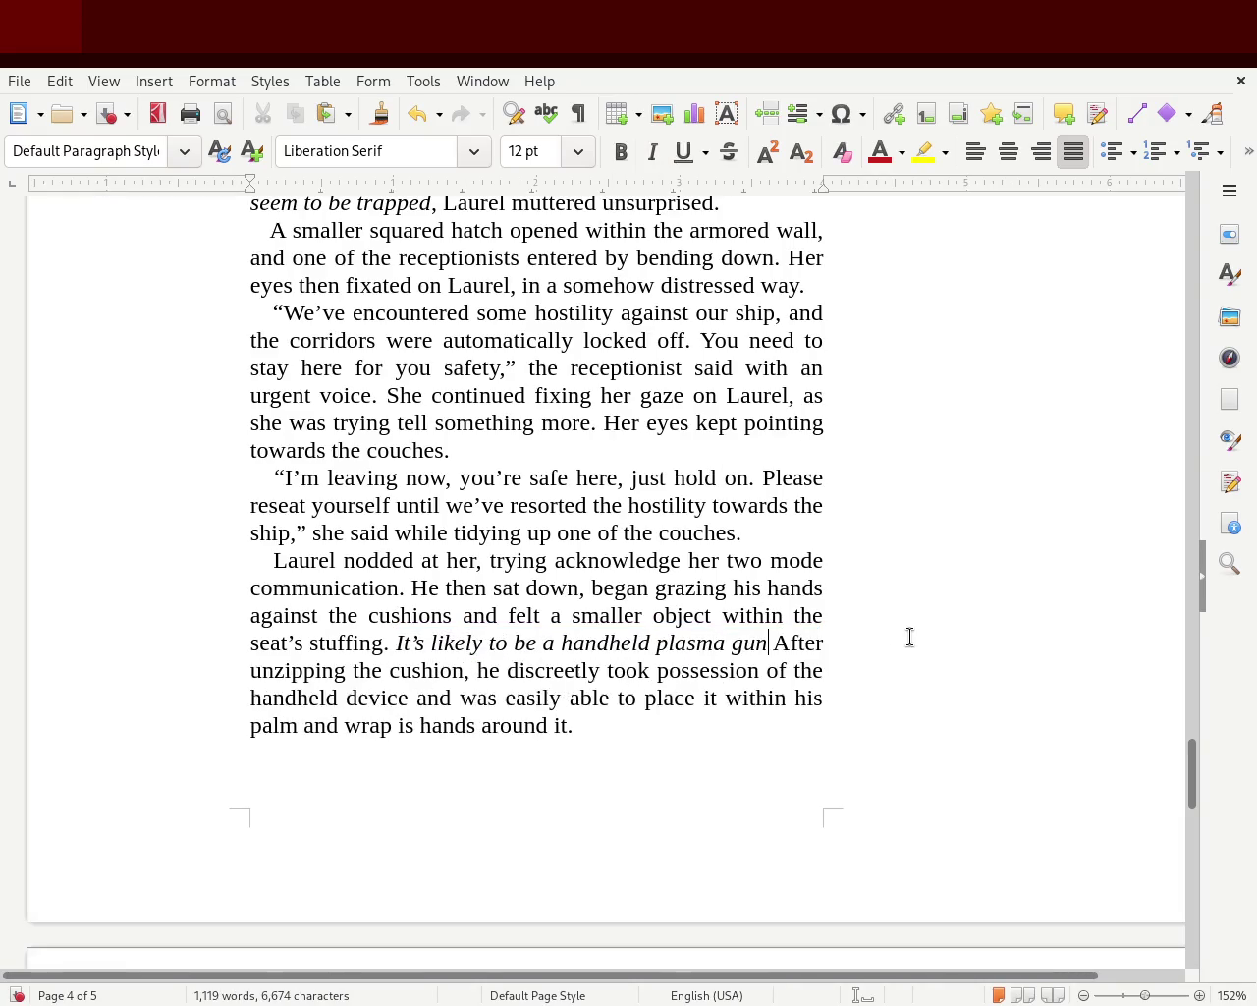
{"action": "type", "text": ", Laurel reasl"}
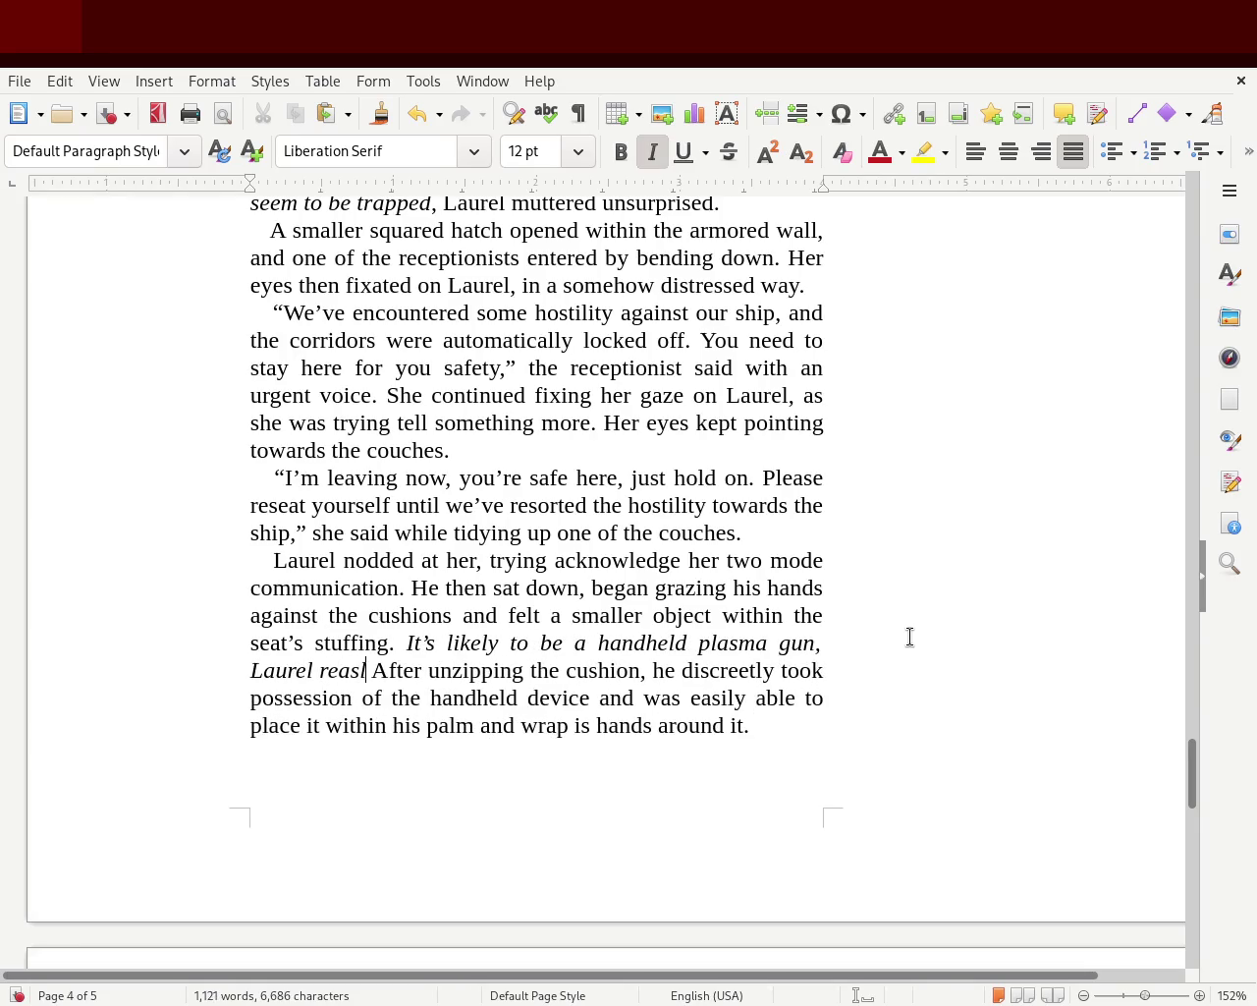
{"action": "type", "text": "ized."}
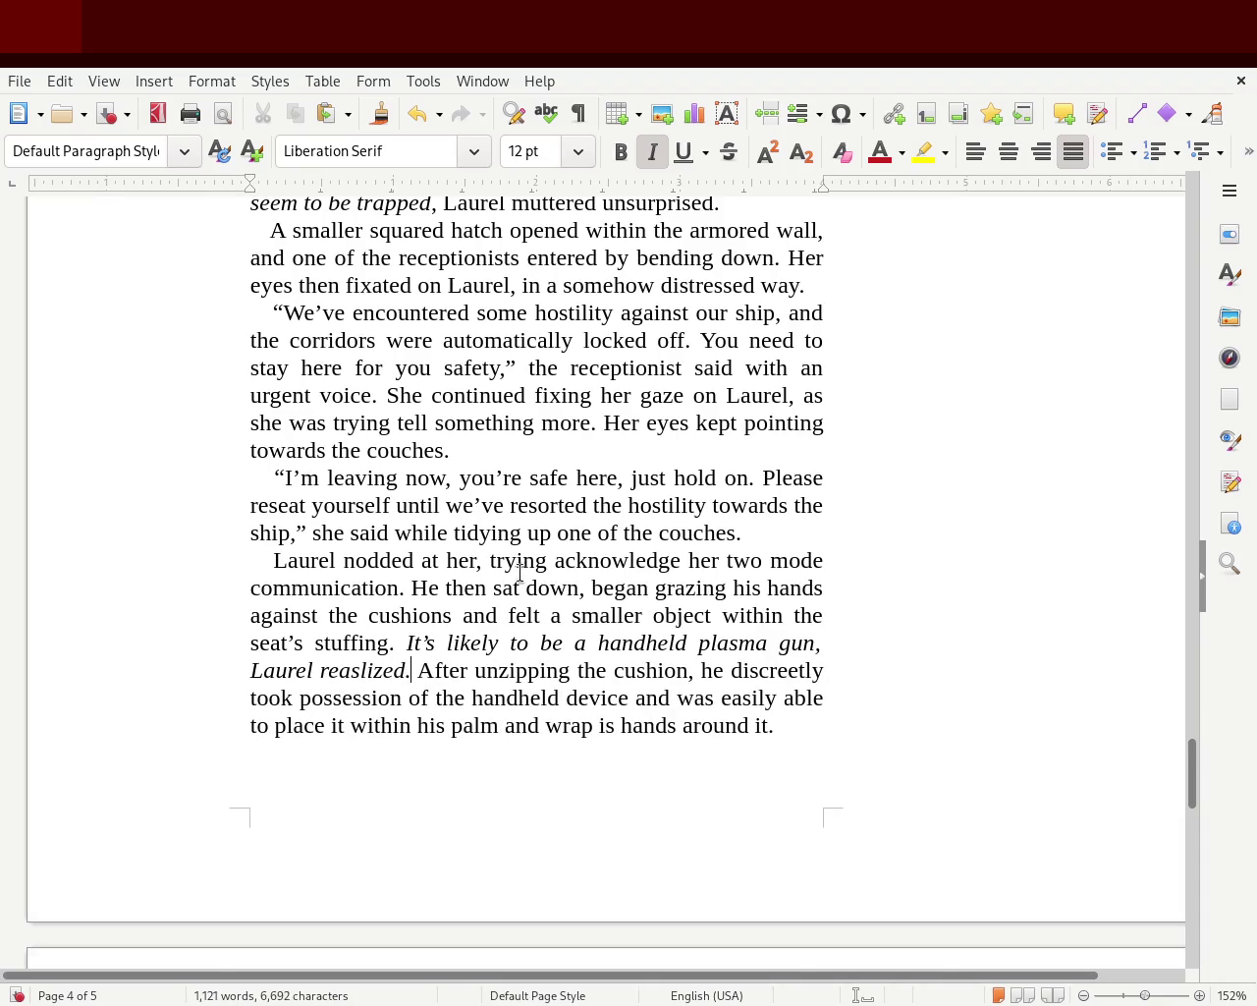
{"action": "left_click_drag", "start_coordinate": [416, 670], "coordinate": [181, 677]}
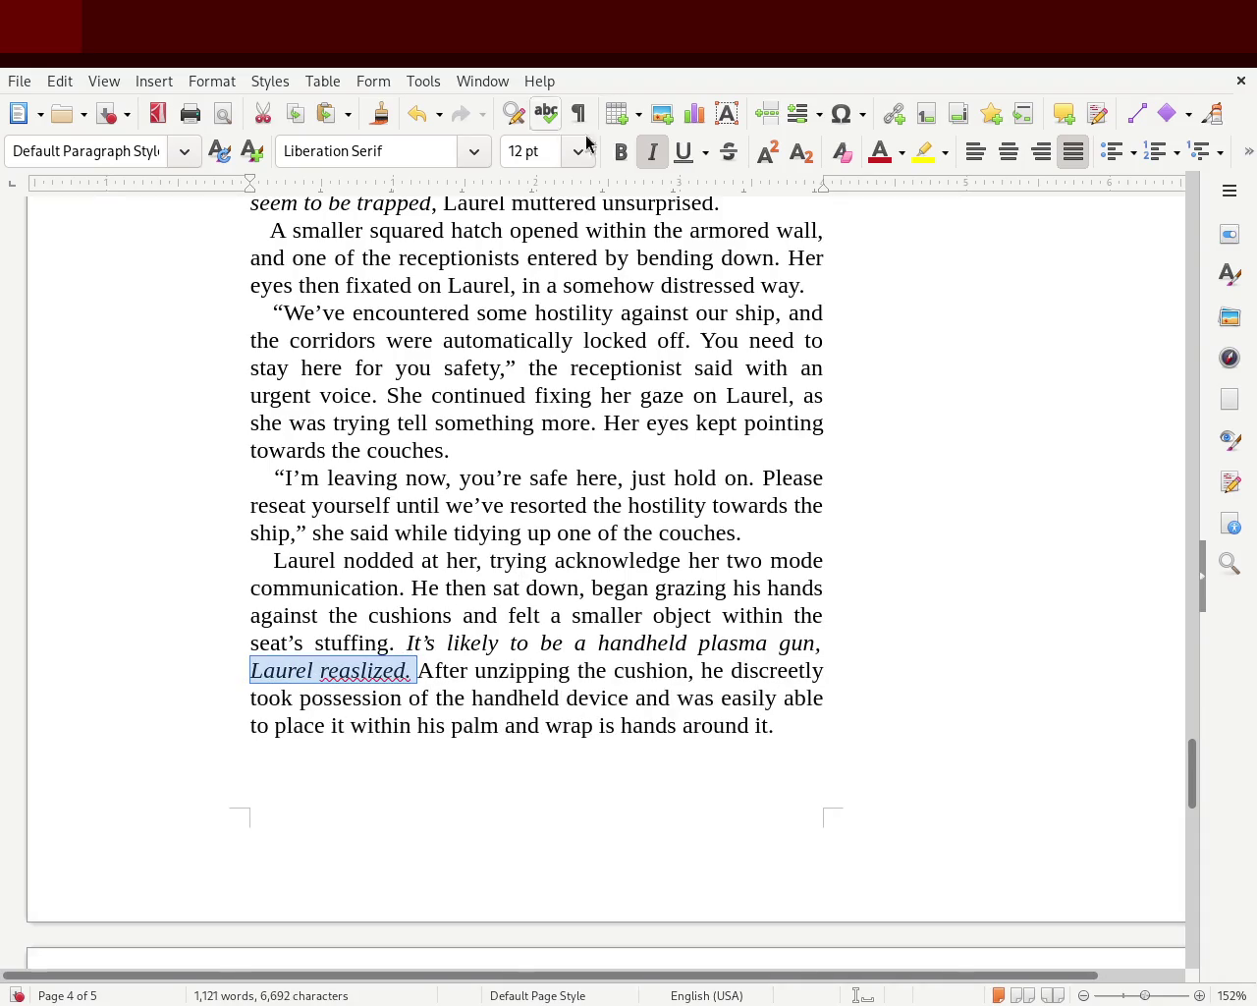
{"action": "left_click", "coordinate": [662, 154]}
{"action": "left_click", "coordinate": [494, 505]}
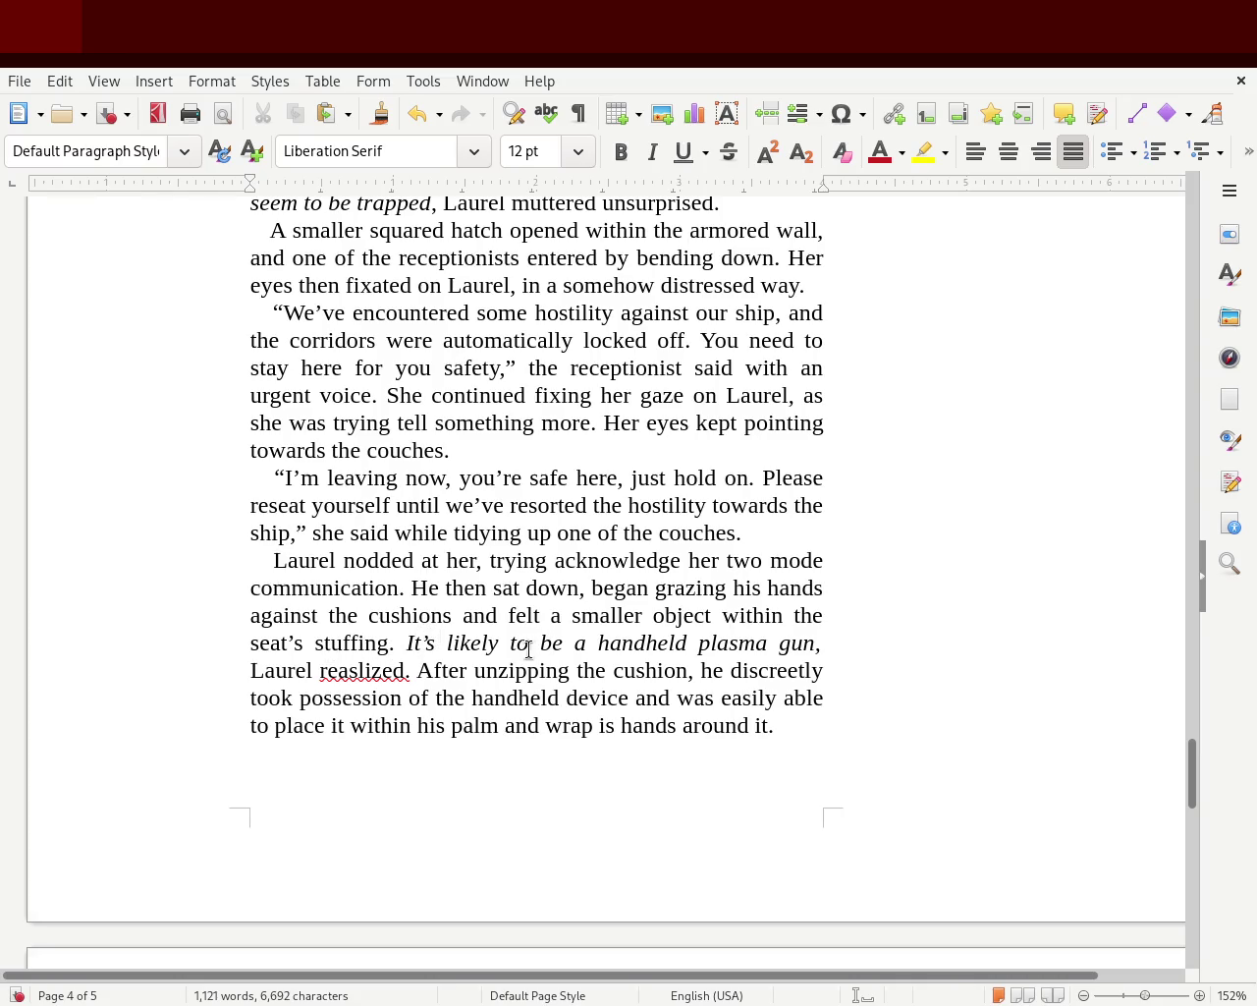
- Insert 'highly' before 'likely', delete 'to be', and correct the tag to 'realized.'
{"action": "left_click", "coordinate": [447, 642]}
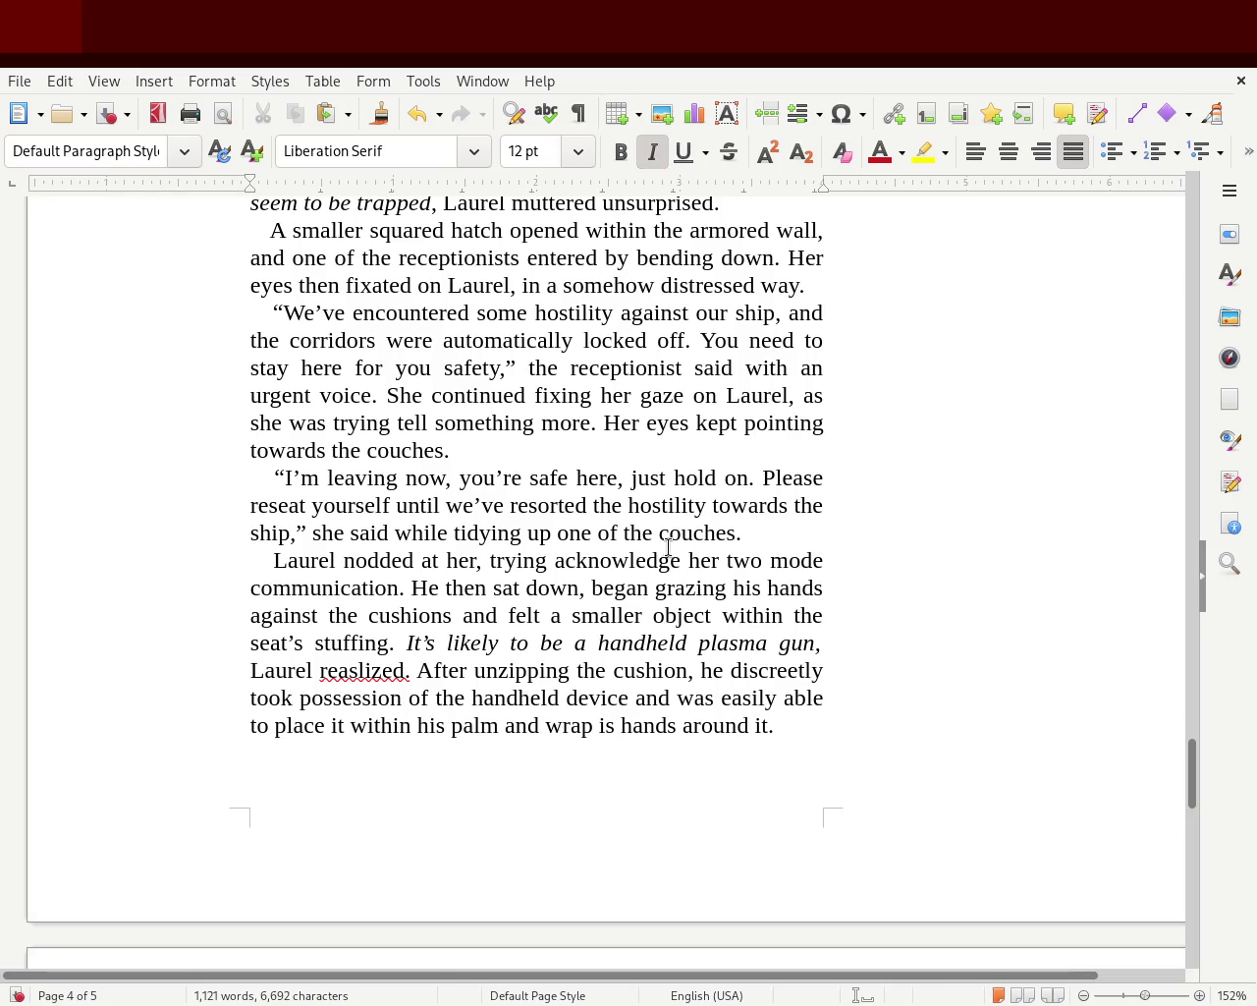
{"action": "type", "text": "highly"}
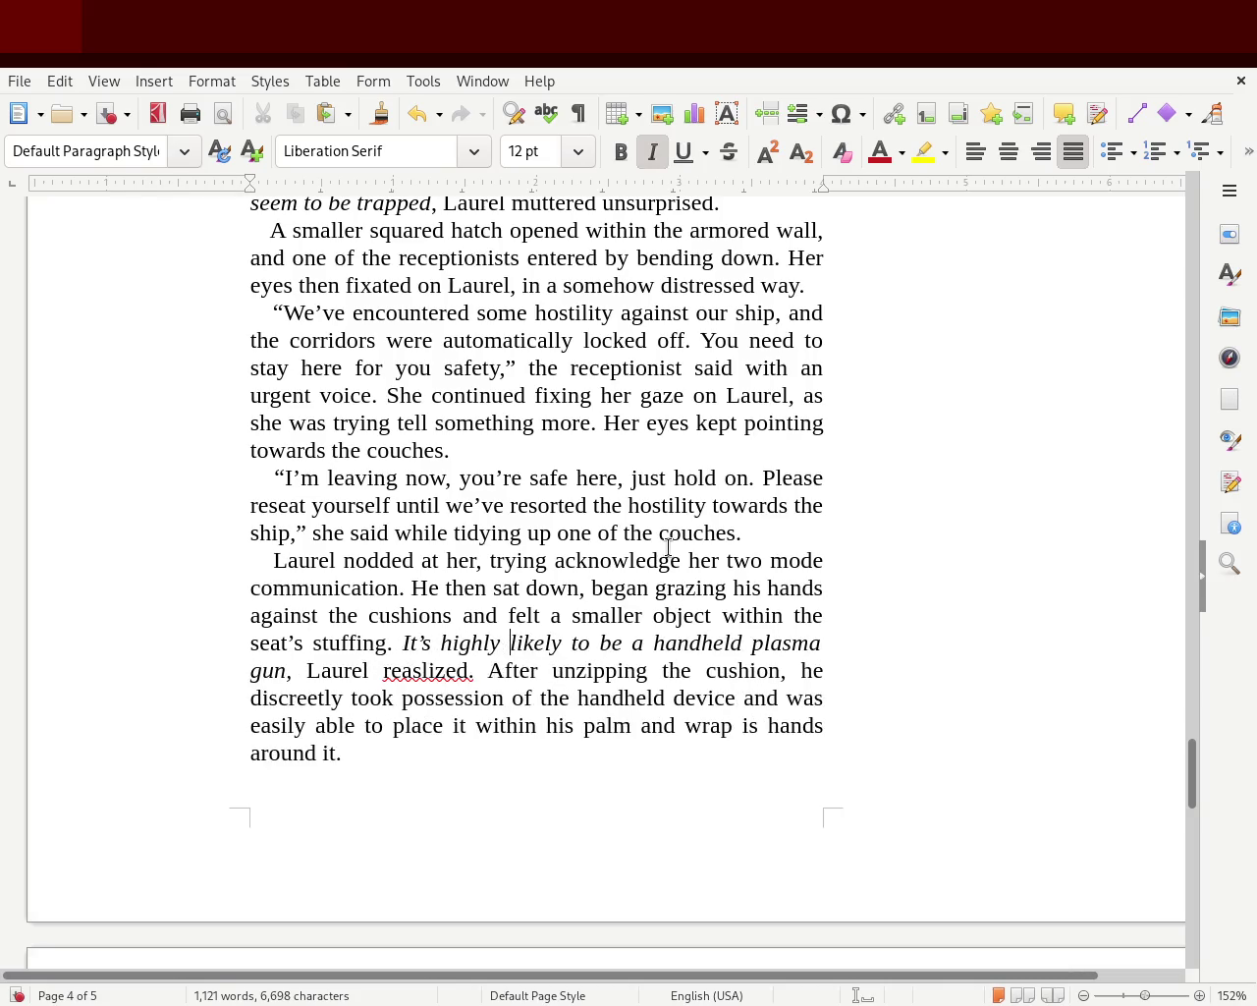
{"action": "left_click_drag", "start_coordinate": [569, 645], "coordinate": [629, 649]}
{"action": "key", "text": "BackSpace"}
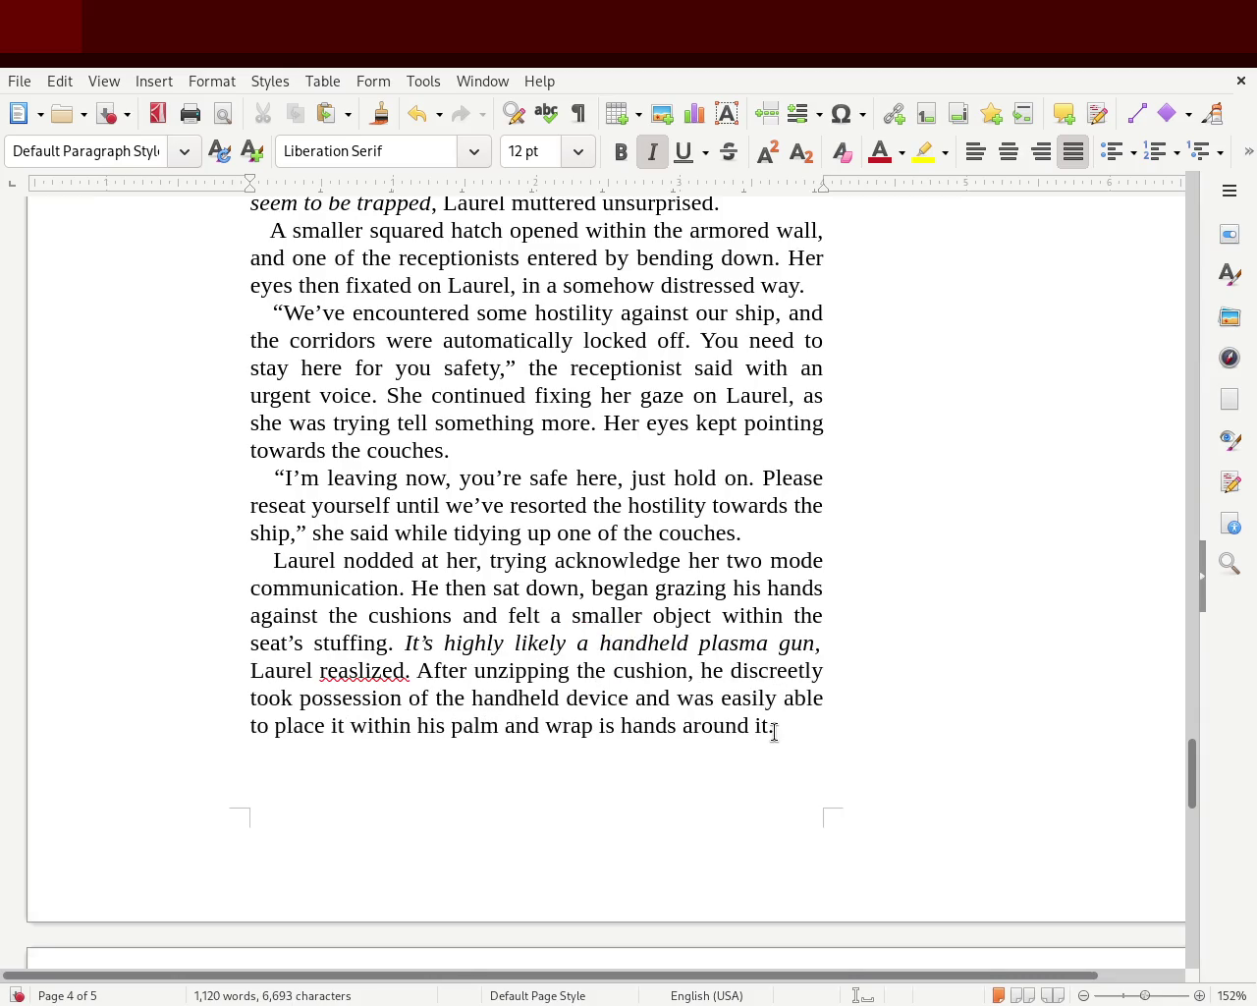
{"action": "double_click", "coordinate": [361, 668]}
{"action": "type", "text": "realized."}
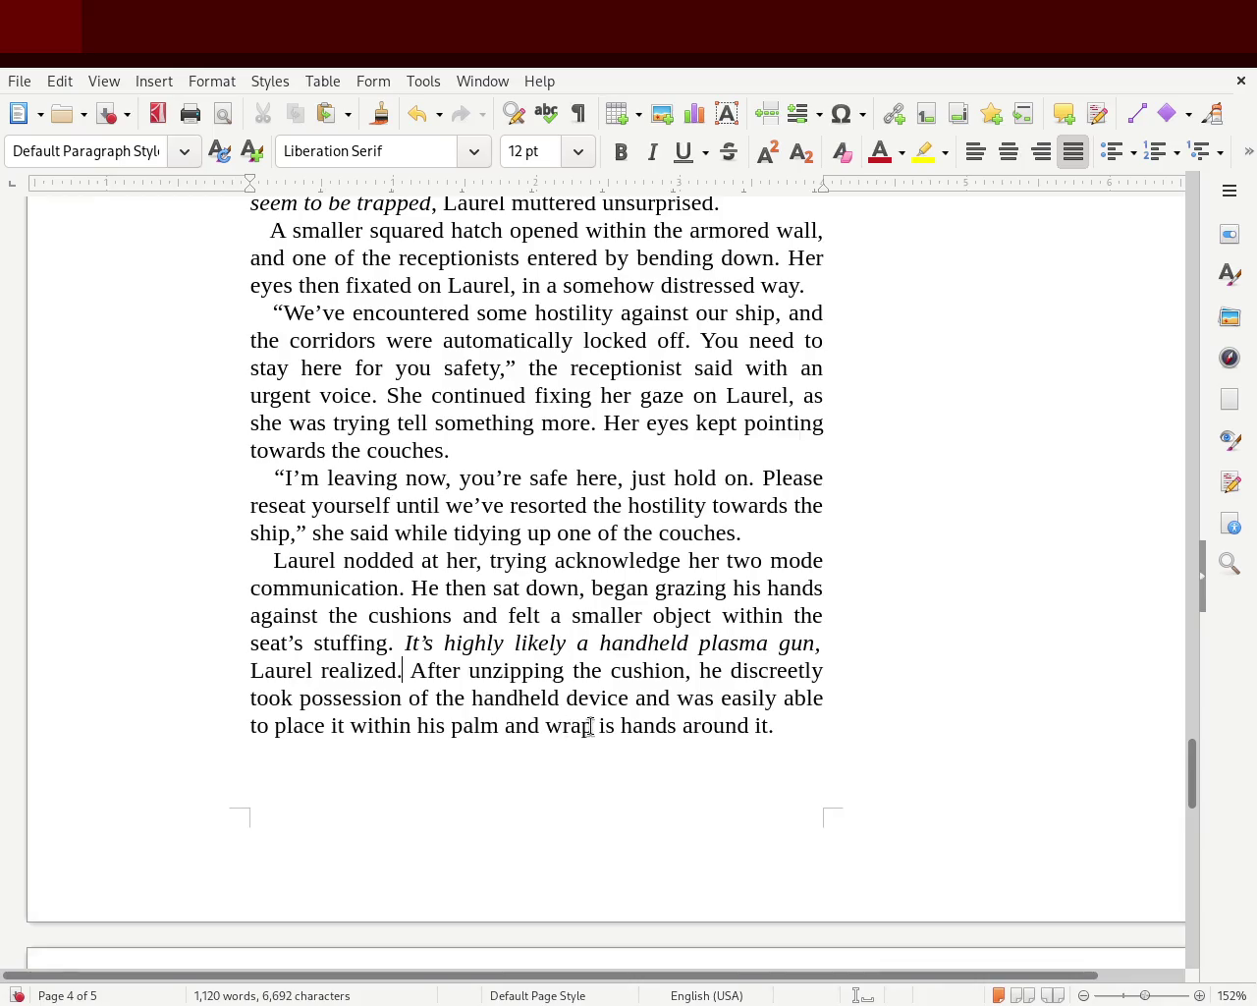
- Move 'discreetly' to follow 'After', change 'hands' to 'hand', and save the chapter
{"action": "double_click", "coordinate": [773, 668]}
{"action": "key", "text": "ctrl+x"}
{"action": "left_click", "coordinate": [483, 670]}
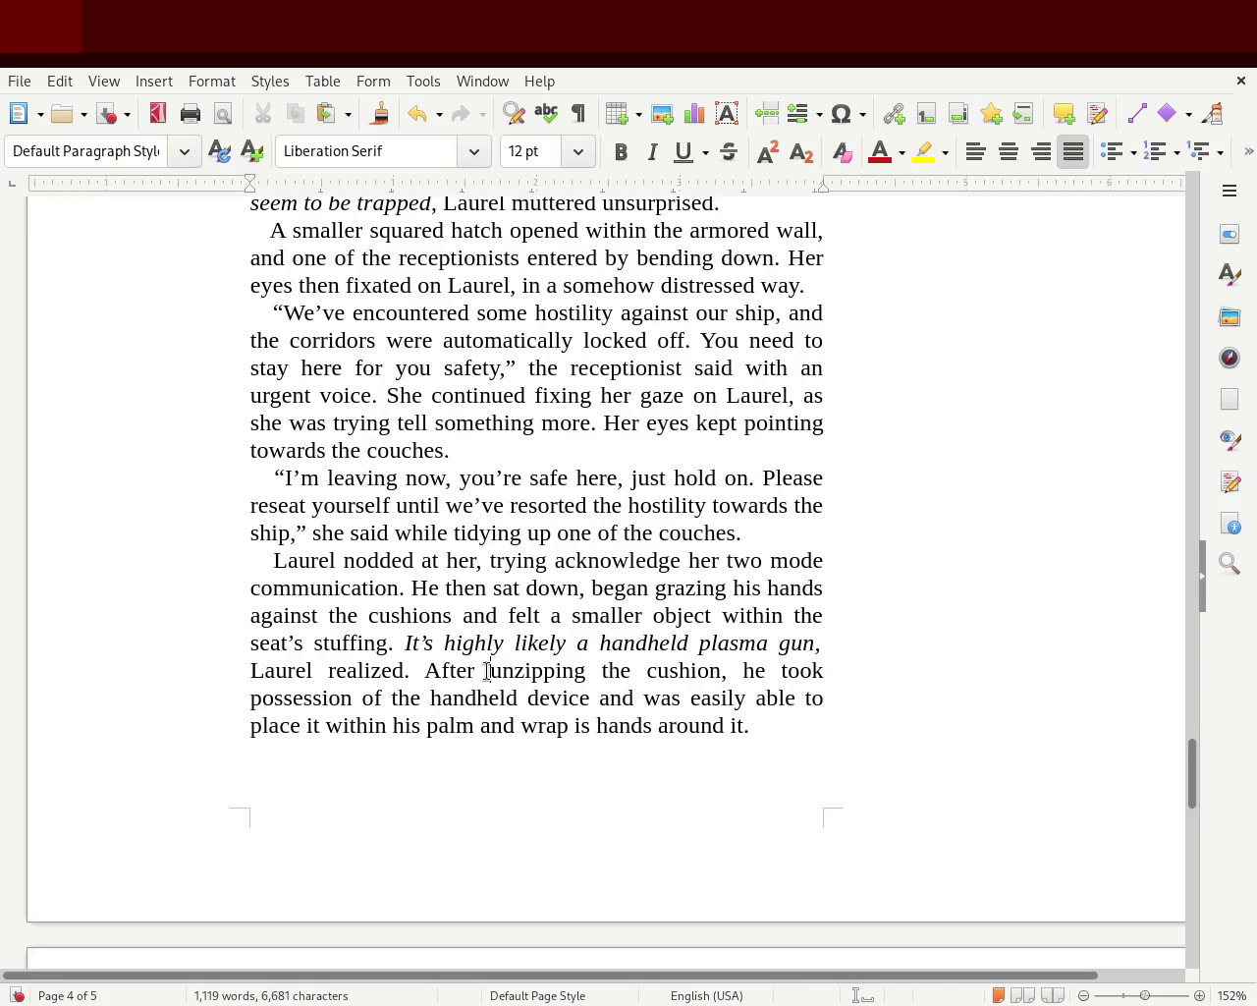
{"action": "key", "text": "ctrl+v"}
{"action": "key", "text": "BackSpace"}
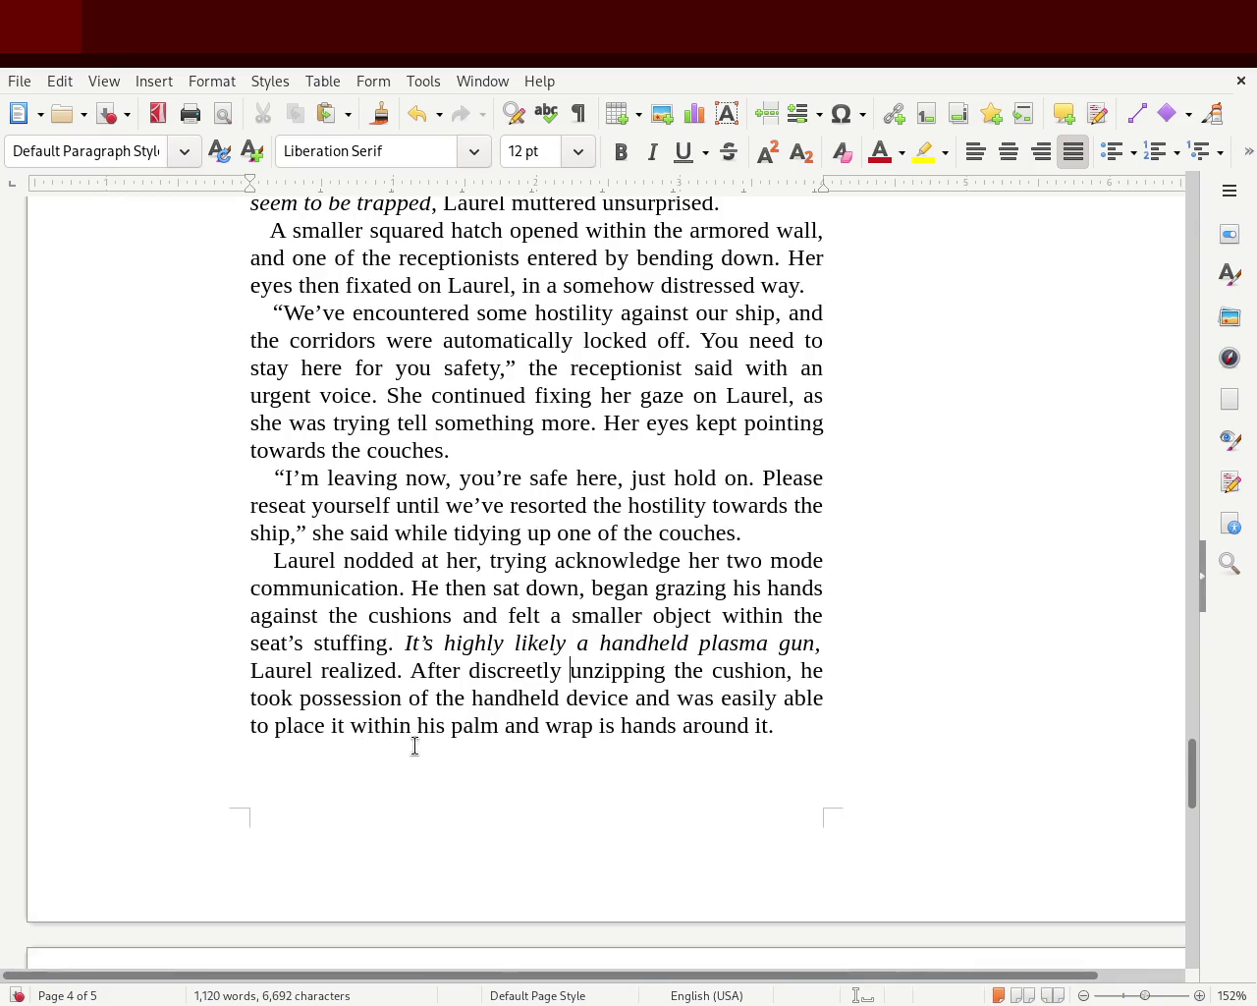
{"action": "left_click", "coordinate": [677, 726]}
{"action": "key", "text": "BackSpace"}
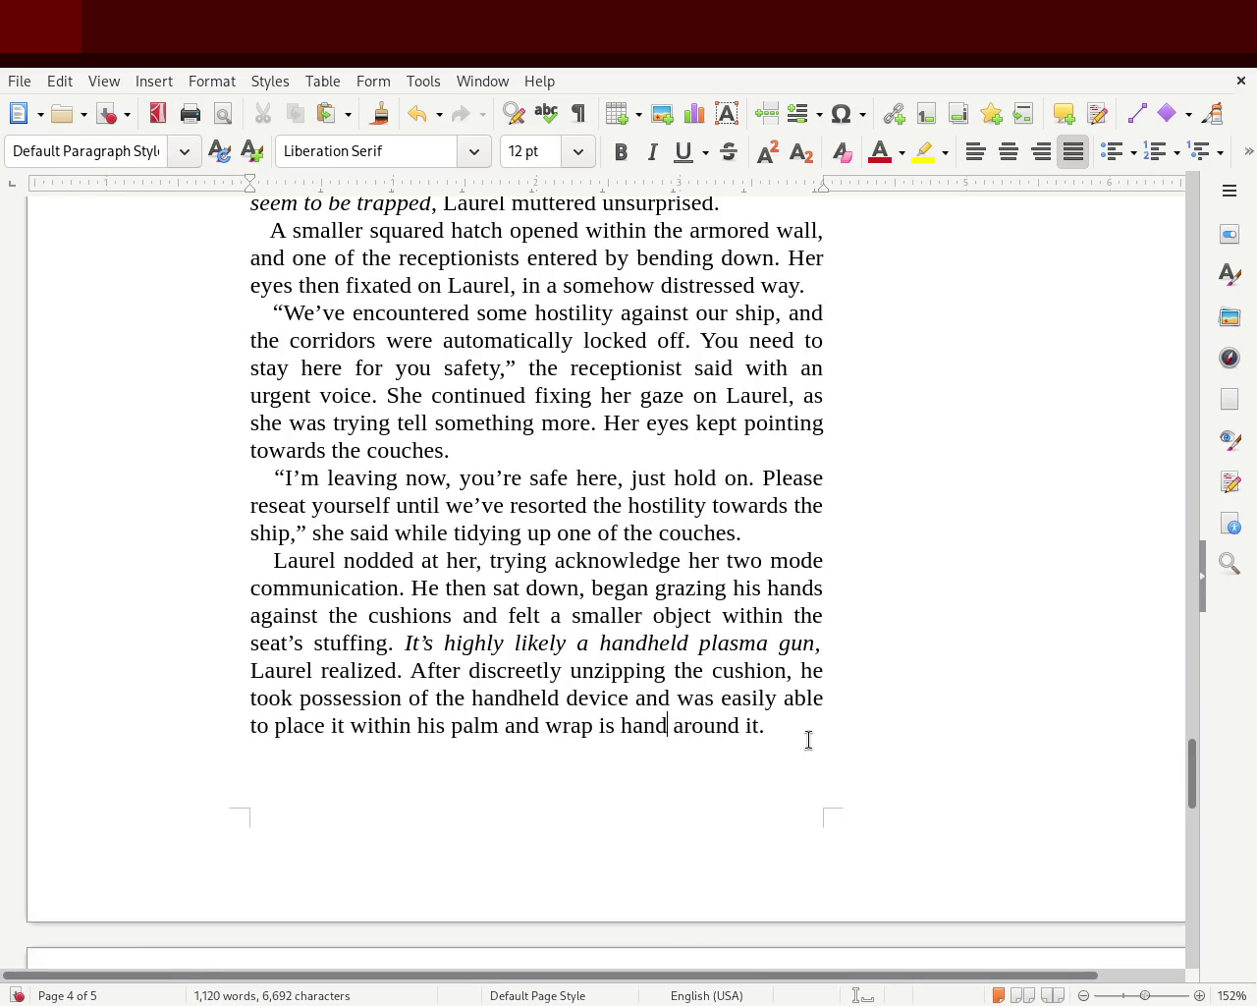
{"action": "key", "text": "ctrl+s"}
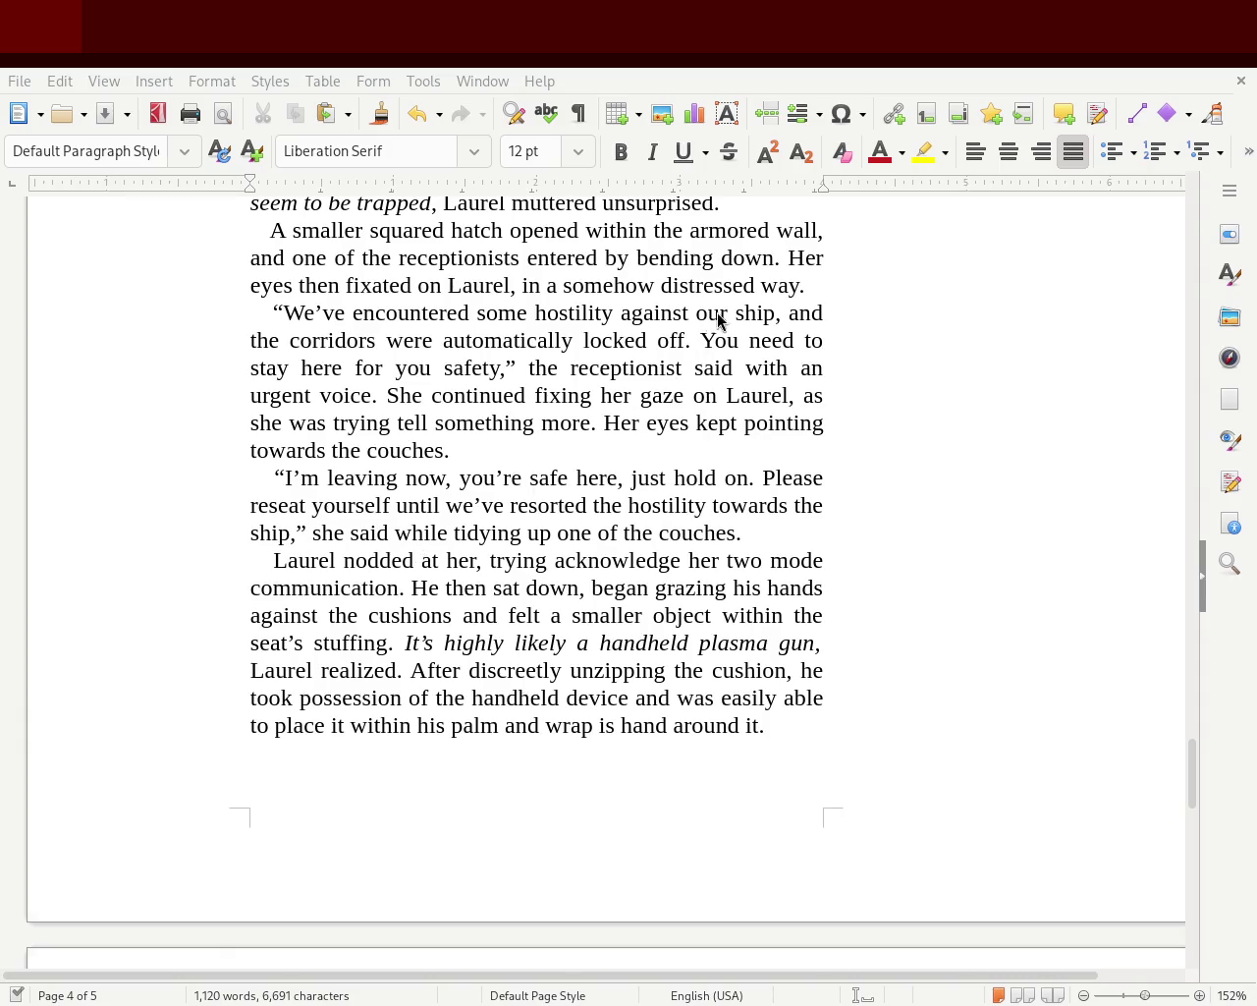
{"action": "mouse_move", "coordinate": [241, 564]}
{"action": "left_mouse_down"}
{"action": "mouse_move", "coordinate": [537, 696]}
{"action": "mouse_move", "coordinate": [834, 737]}
{"action": "left_mouse_up"}
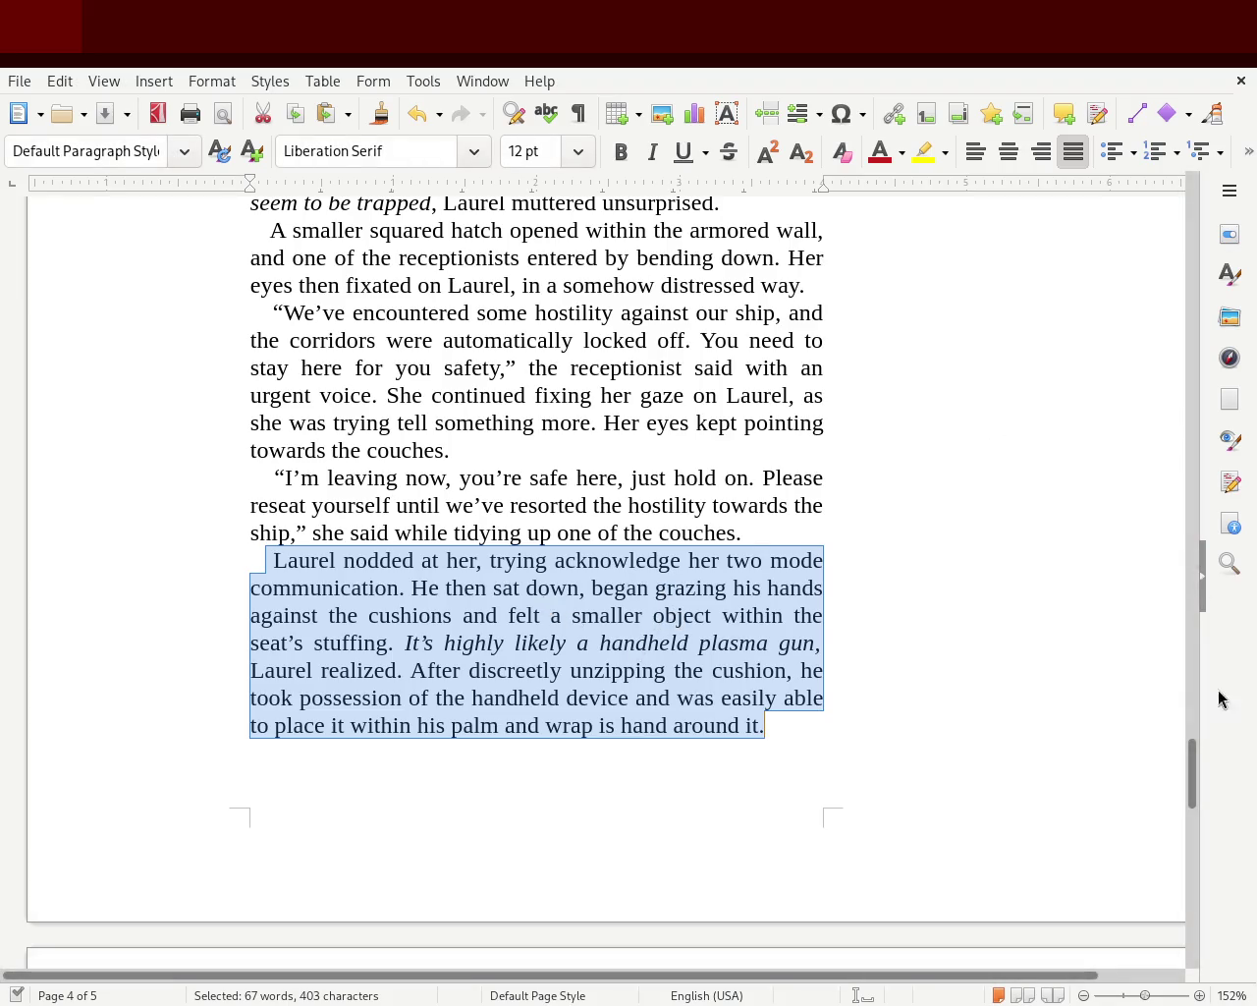
- Delete the blank line above the chapter 2 heading, then return to page 4
{"action": "mouse_move", "coordinate": [1189, 775]}
{"action": "left_mouse_down"}
{"action": "mouse_move", "coordinate": [1184, 267]}
{"action": "mouse_move", "coordinate": [1172, 759]}
{"action": "mouse_move", "coordinate": [1179, 640]}
{"action": "mouse_move", "coordinate": [1081, 654]}
{"action": "left_mouse_up"}
{"action": "left_click", "coordinate": [401, 571]}
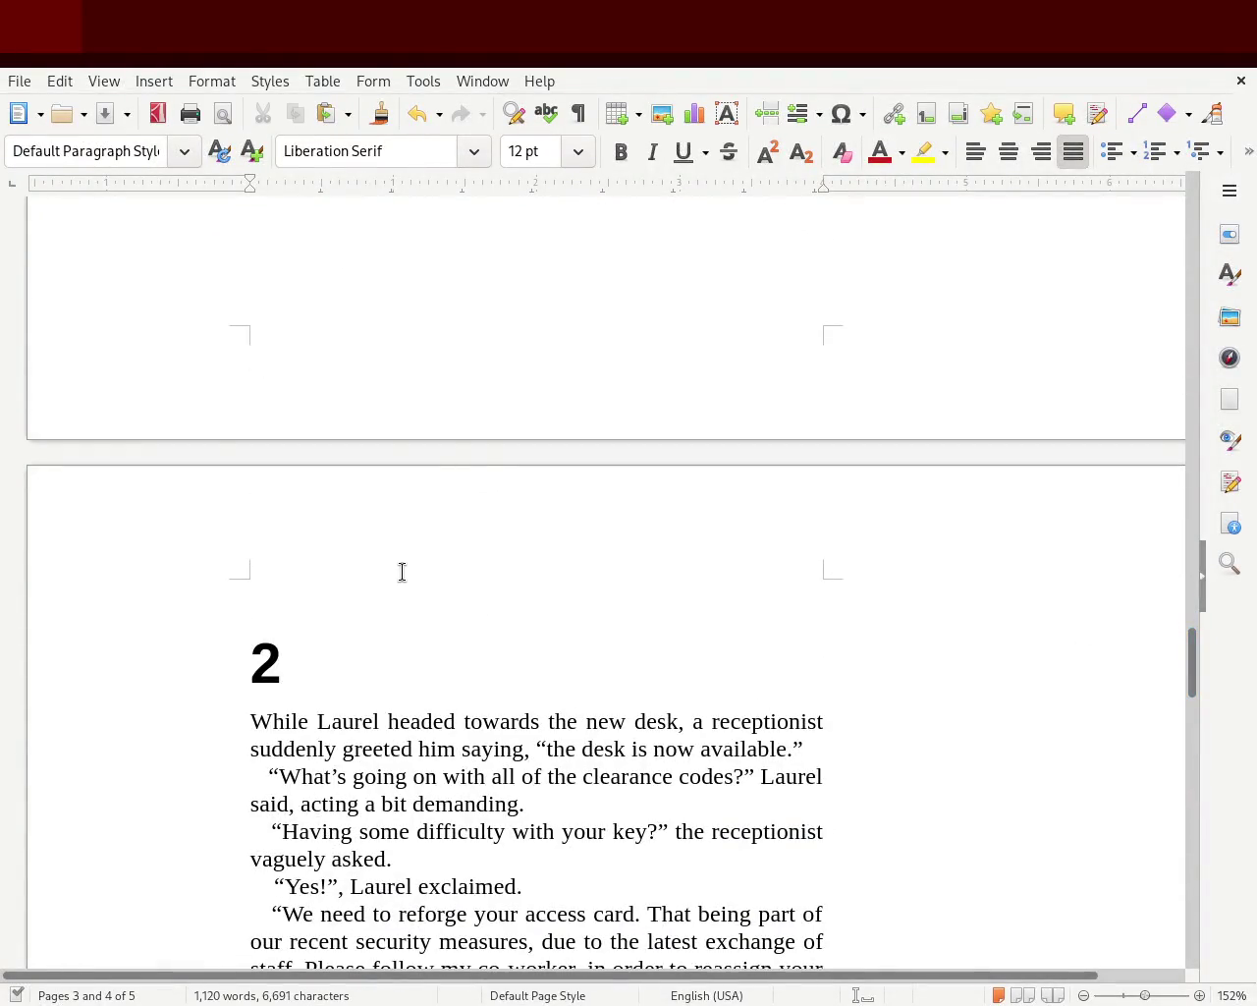
{"action": "key", "text": "Delete"}
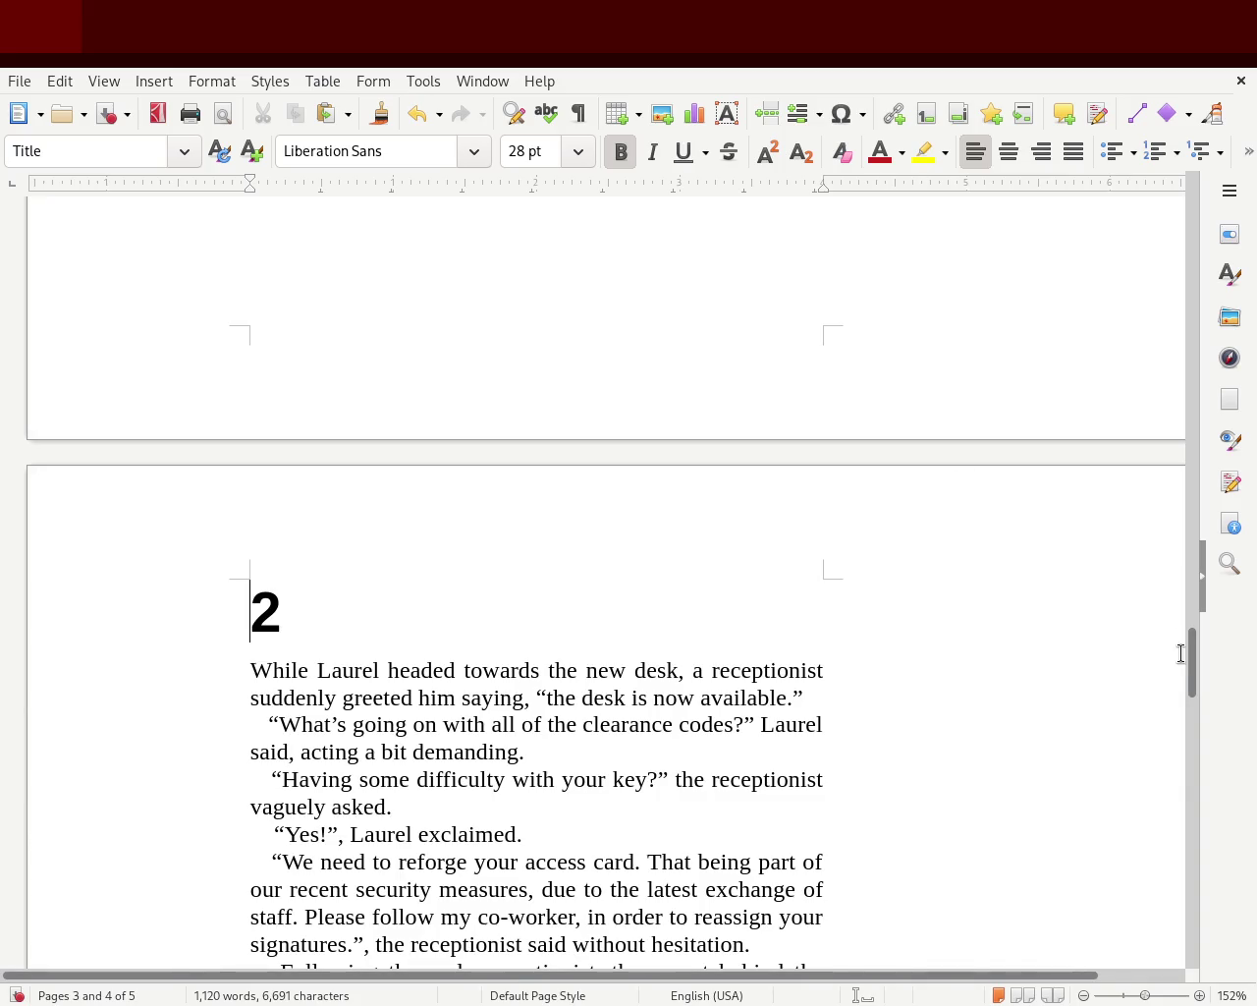
{"action": "left_click_drag", "start_coordinate": [1188, 673], "coordinate": [1181, 785]}
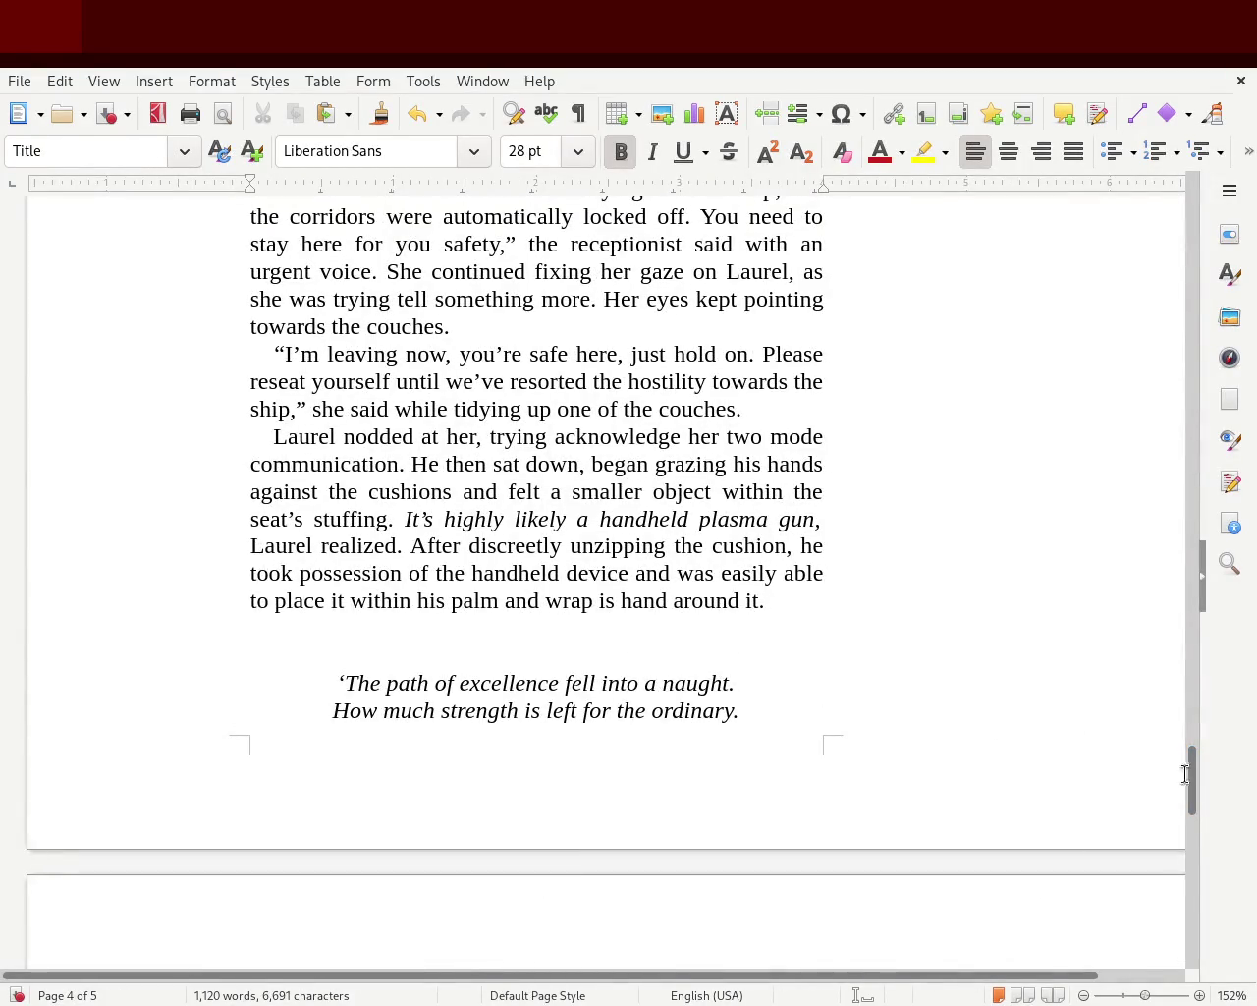
{"action": "left_click_drag", "start_coordinate": [1191, 778], "coordinate": [1193, 752]}
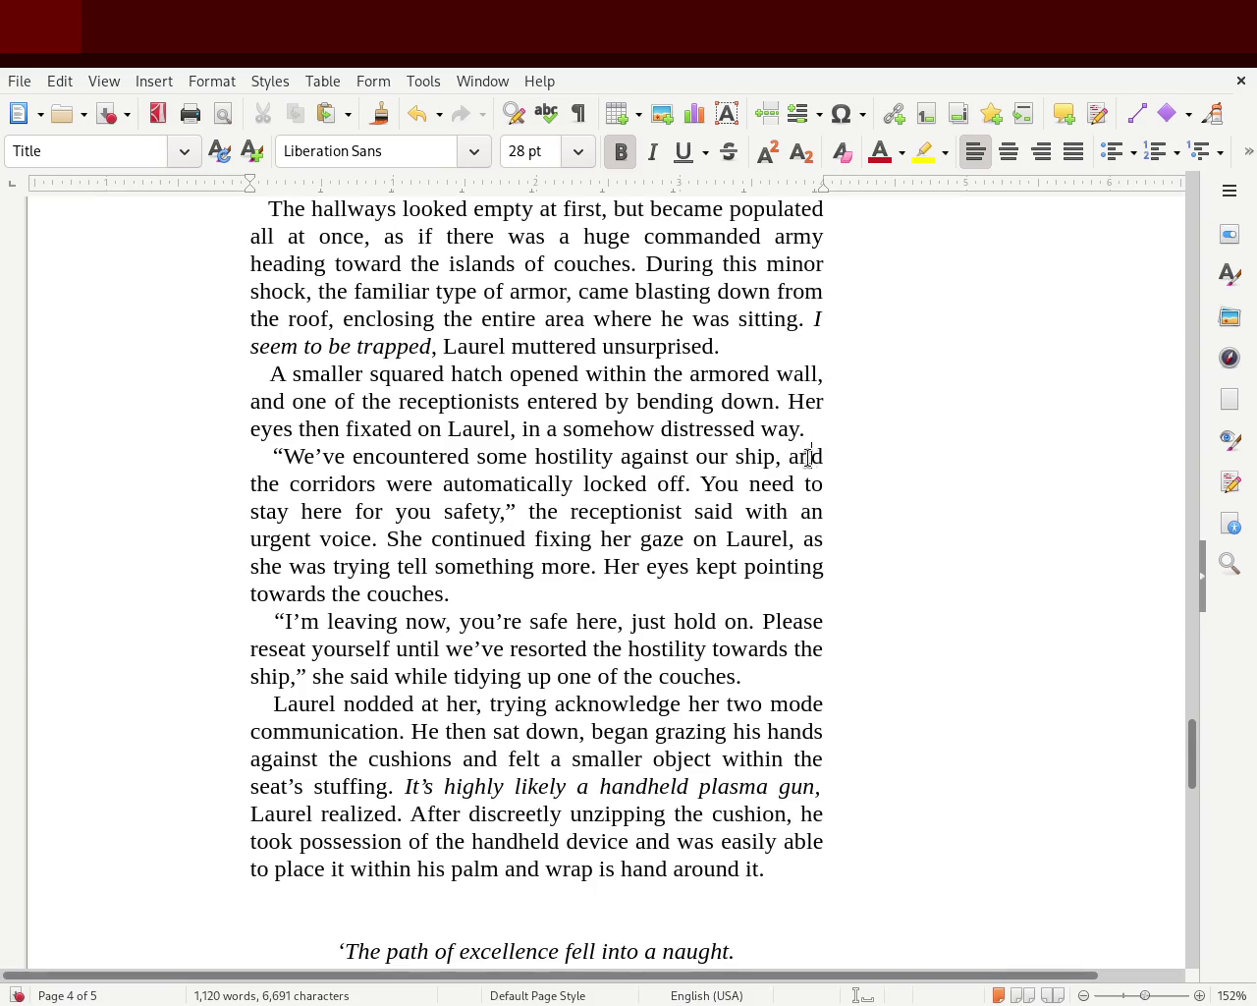
{"action": "left_click_drag", "start_coordinate": [811, 457], "coordinate": [638, 482]}
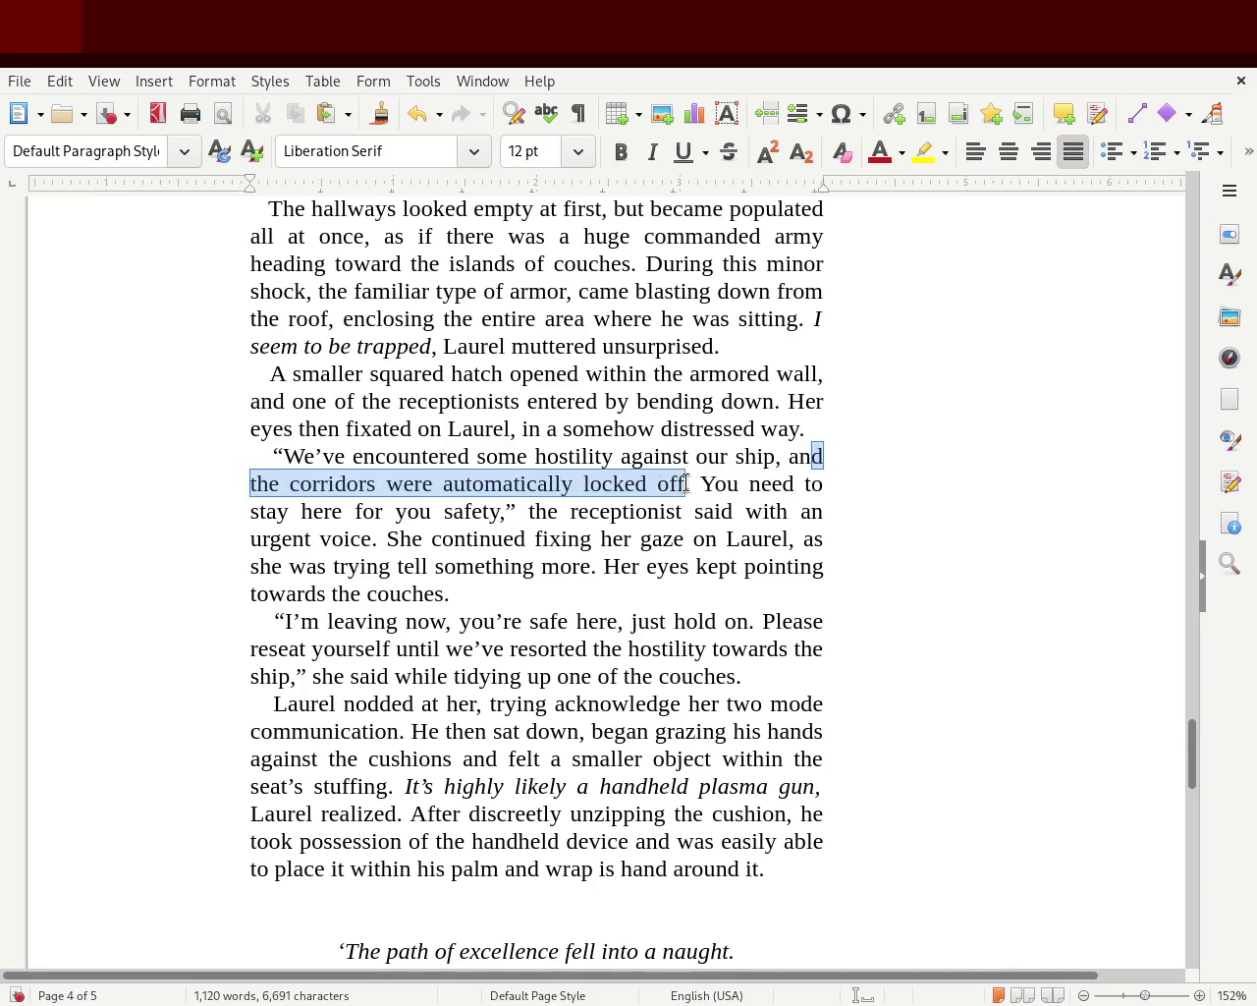
{"action": "mouse_move", "coordinate": [639, 482]}
{"action": "left_mouse_down"}
{"action": "mouse_move", "coordinate": [407, 514]}
{"action": "mouse_move", "coordinate": [796, 514]}
{"action": "mouse_move", "coordinate": [328, 564]}
{"action": "mouse_move", "coordinate": [379, 543]}
{"action": "mouse_move", "coordinate": [795, 538]}
{"action": "mouse_move", "coordinate": [673, 560]}
{"action": "mouse_move", "coordinate": [364, 567]}
{"action": "mouse_move", "coordinate": [776, 563]}
{"action": "mouse_move", "coordinate": [475, 596]}
{"action": "mouse_move", "coordinate": [505, 592]}
{"action": "left_mouse_up"}
{"action": "left_click", "coordinate": [490, 538]}
{"action": "left_click", "coordinate": [685, 575]}
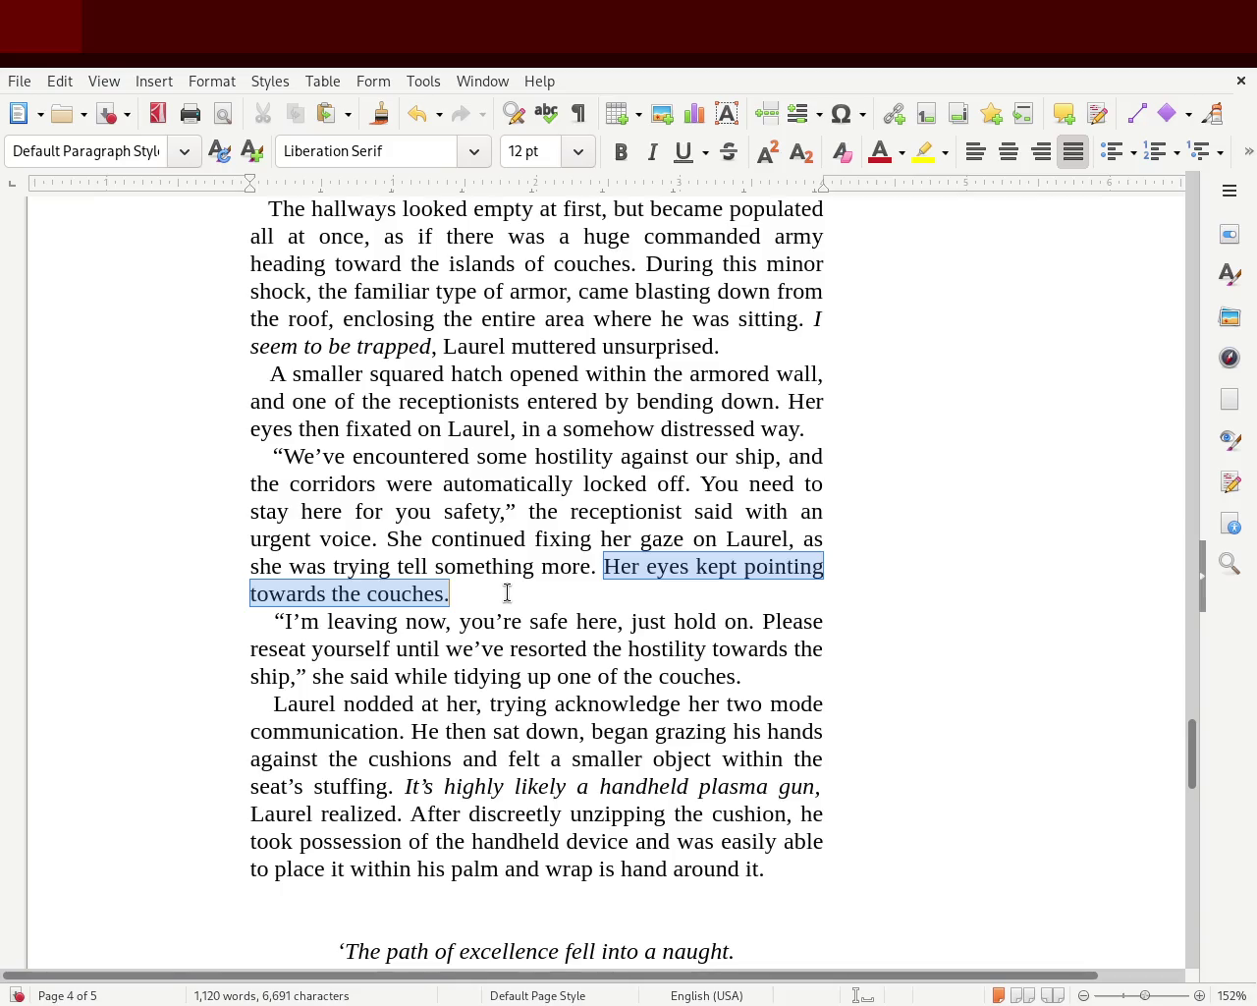
{"action": "left_click", "coordinate": [505, 593]}
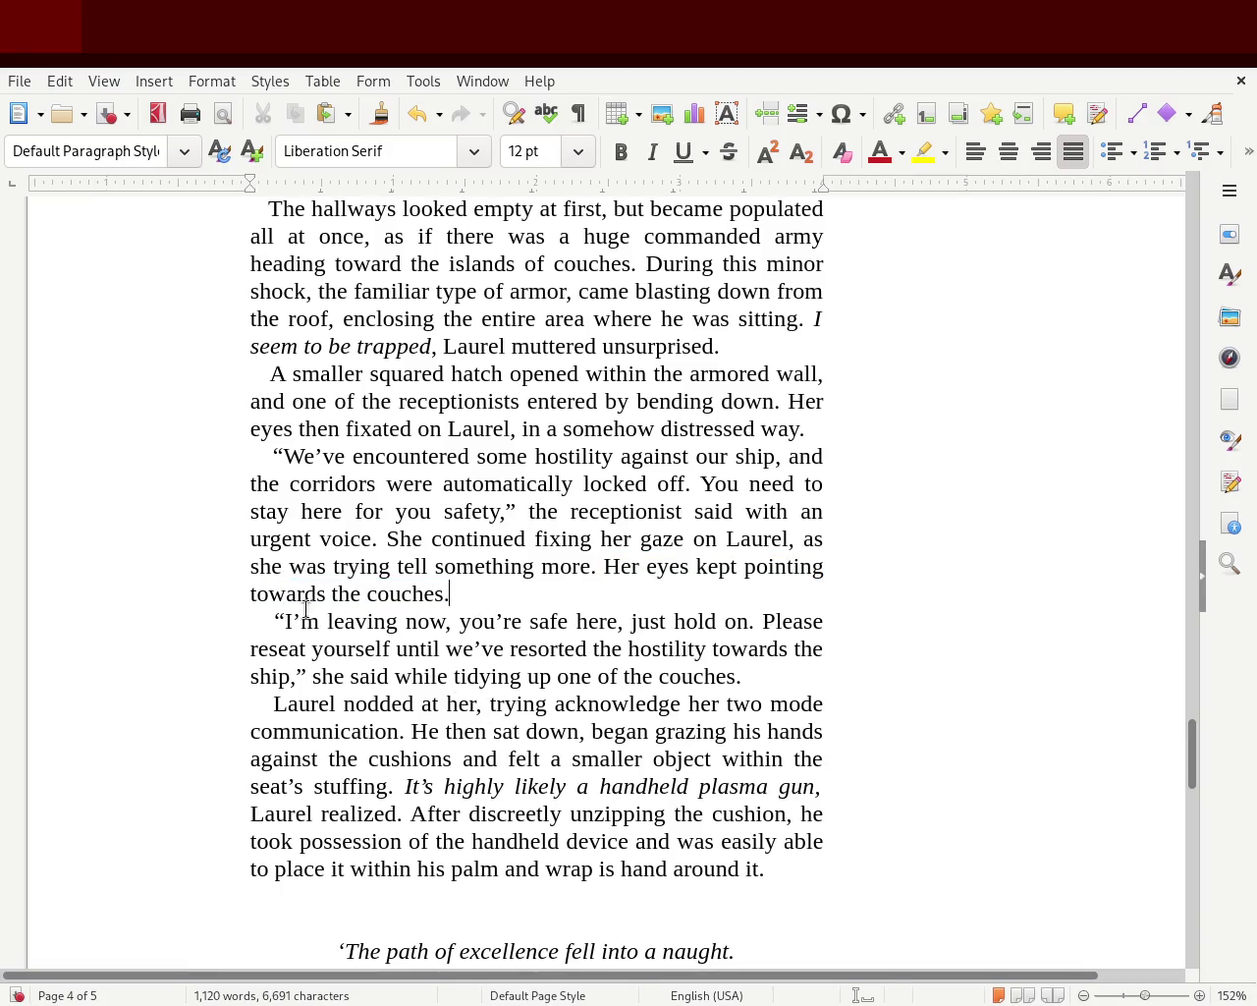
{"action": "mouse_move", "coordinate": [511, 621]}
{"action": "left_mouse_down"}
{"action": "mouse_move", "coordinate": [819, 621]}
{"action": "mouse_move", "coordinate": [373, 652]}
{"action": "mouse_move", "coordinate": [732, 652]}
{"action": "mouse_move", "coordinate": [811, 668]}
{"action": "mouse_move", "coordinate": [281, 676]}
{"action": "mouse_move", "coordinate": [749, 676]}
{"action": "left_mouse_up"}
{"action": "left_click", "coordinate": [263, 711]}
{"action": "mouse_move", "coordinate": [263, 711]}
{"action": "left_mouse_down"}
{"action": "mouse_move", "coordinate": [827, 718]}
{"action": "mouse_move", "coordinate": [289, 780]}
{"action": "mouse_move", "coordinate": [553, 732]}
{"action": "mouse_move", "coordinate": [805, 732]}
{"action": "mouse_move", "coordinate": [357, 757]}
{"action": "mouse_move", "coordinate": [716, 756]}
{"action": "mouse_move", "coordinate": [814, 783]}
{"action": "mouse_move", "coordinate": [457, 788]}
{"action": "mouse_move", "coordinate": [399, 797]}
{"action": "mouse_move", "coordinate": [407, 811]}
{"action": "mouse_move", "coordinate": [609, 781]}
{"action": "mouse_move", "coordinate": [820, 786]}
{"action": "mouse_move", "coordinate": [313, 816]}
{"action": "mouse_move", "coordinate": [822, 815]}
{"action": "mouse_move", "coordinate": [365, 866]}
{"action": "mouse_move", "coordinate": [482, 843]}
{"action": "mouse_move", "coordinate": [819, 847]}
{"action": "mouse_move", "coordinate": [378, 874]}
{"action": "mouse_move", "coordinate": [775, 870]}
{"action": "left_mouse_up"}
{"action": "left_click", "coordinate": [447, 731]}
{"action": "left_click", "coordinate": [395, 789]}
{"action": "left_click", "coordinate": [775, 870]}
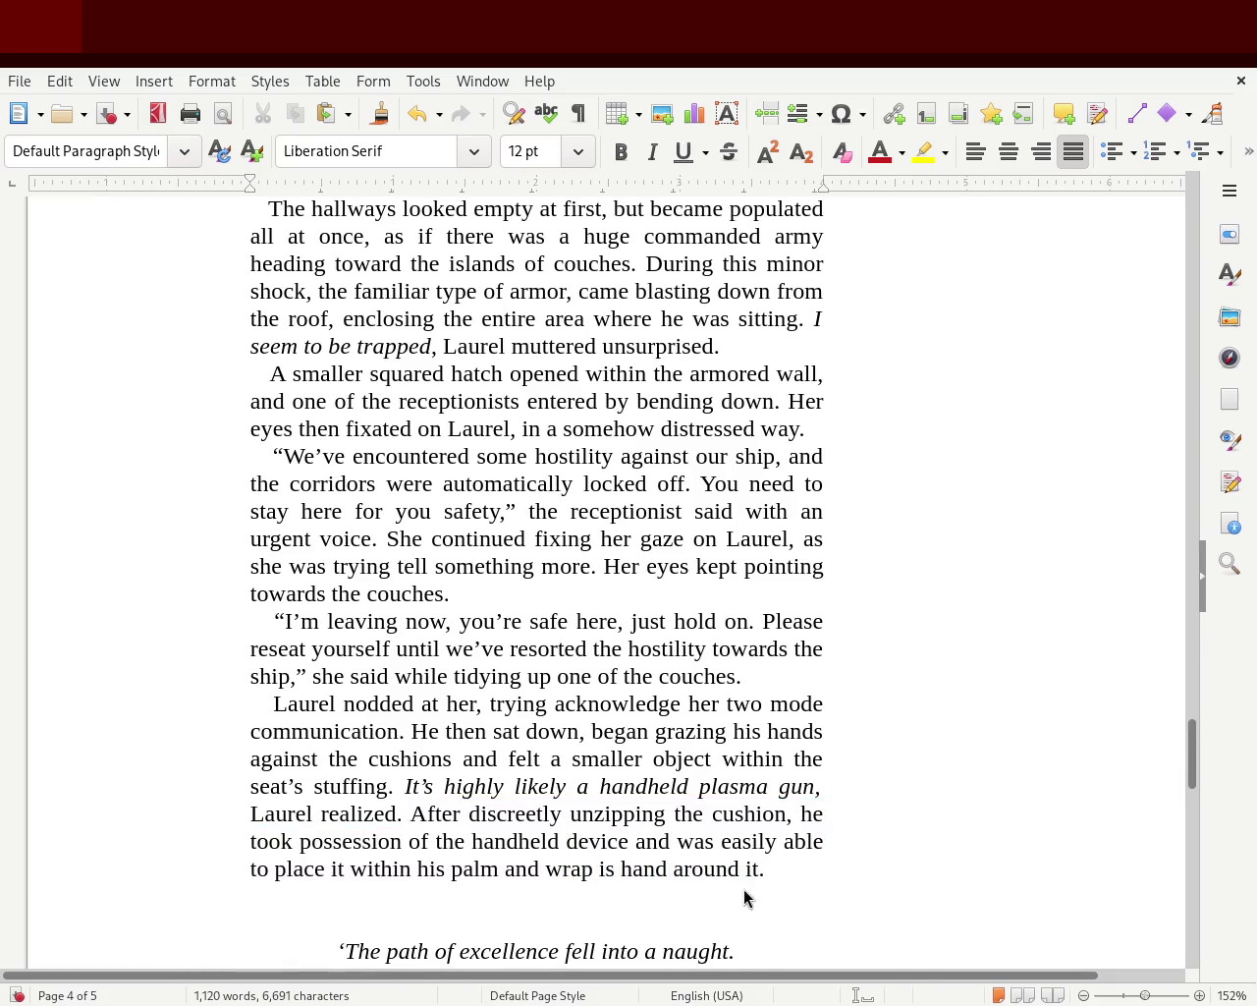
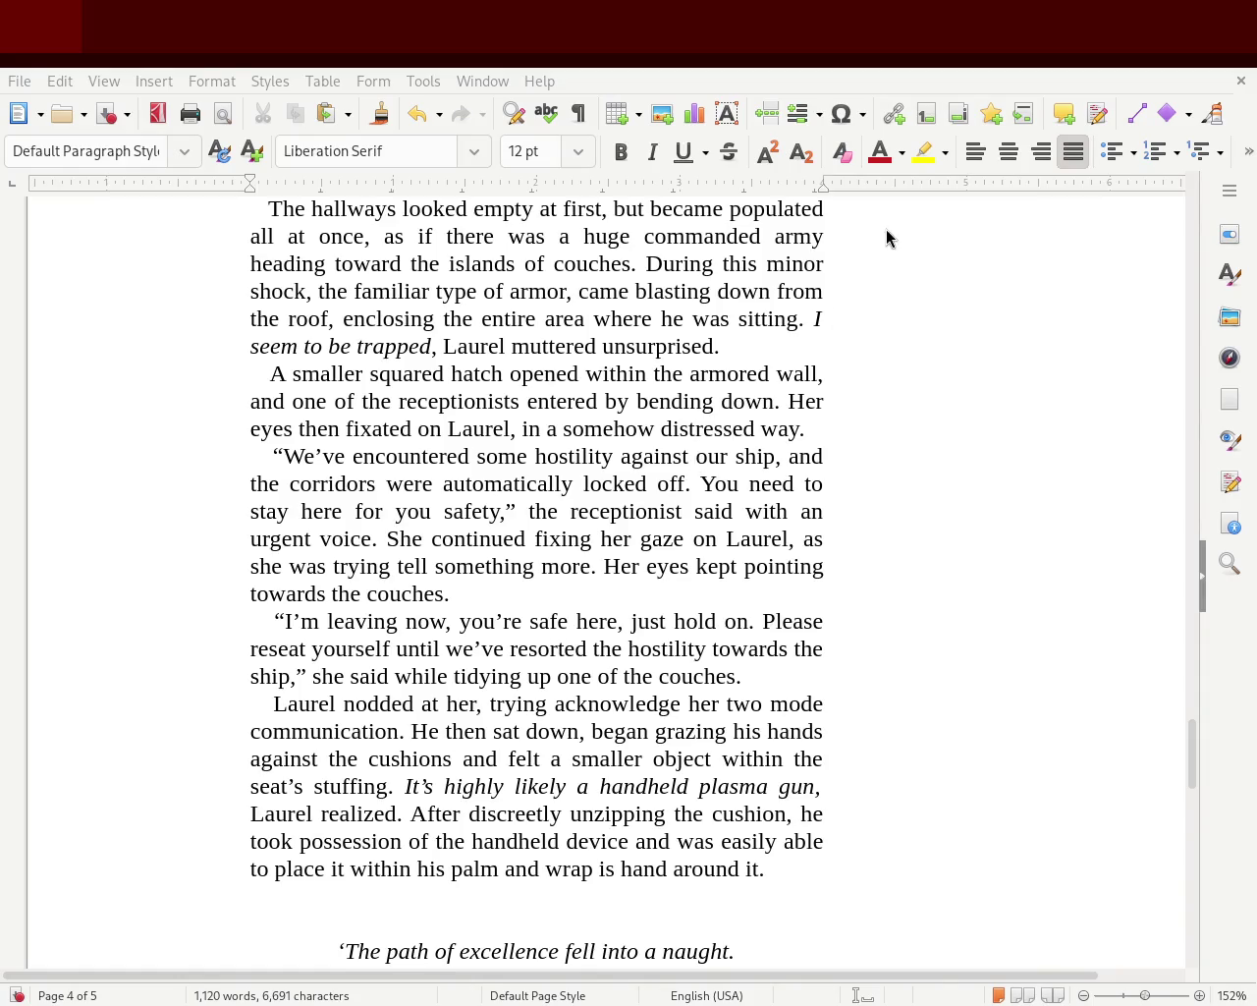
- Scroll through the story back to chapter 1 on page 2 and highlight its opening passage
{"action": "mouse_move", "coordinate": [1199, 788]}
{"action": "left_mouse_down"}
{"action": "mouse_move", "coordinate": [1218, 627]}
{"action": "mouse_move", "coordinate": [1197, 206]}
{"action": "left_mouse_up"}
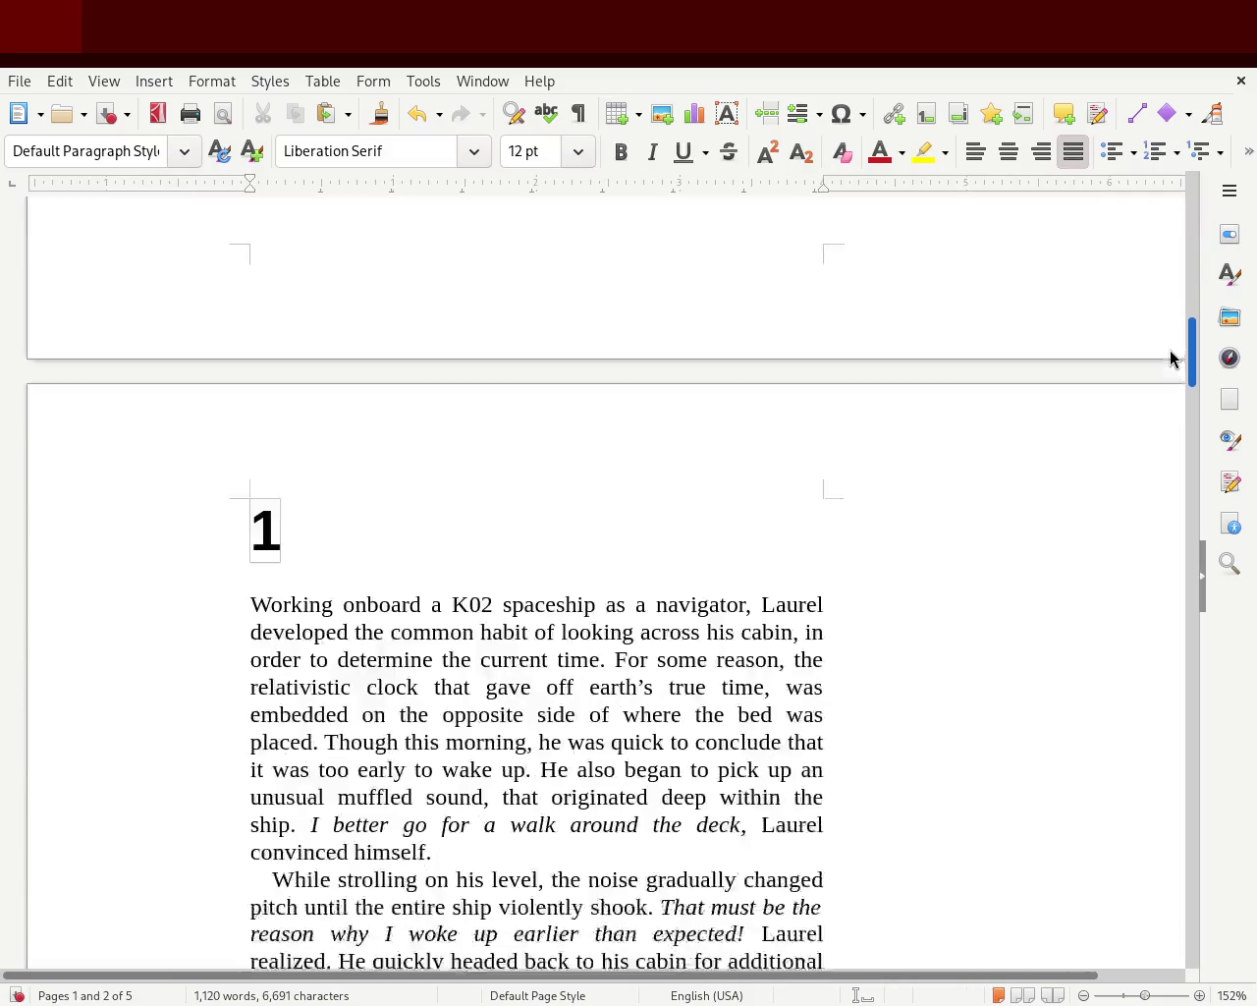
{"action": "mouse_move", "coordinate": [1197, 206]}
{"action": "left_mouse_down"}
{"action": "mouse_move", "coordinate": [1171, 395]}
{"action": "mouse_move", "coordinate": [1196, 788]}
{"action": "left_mouse_up"}
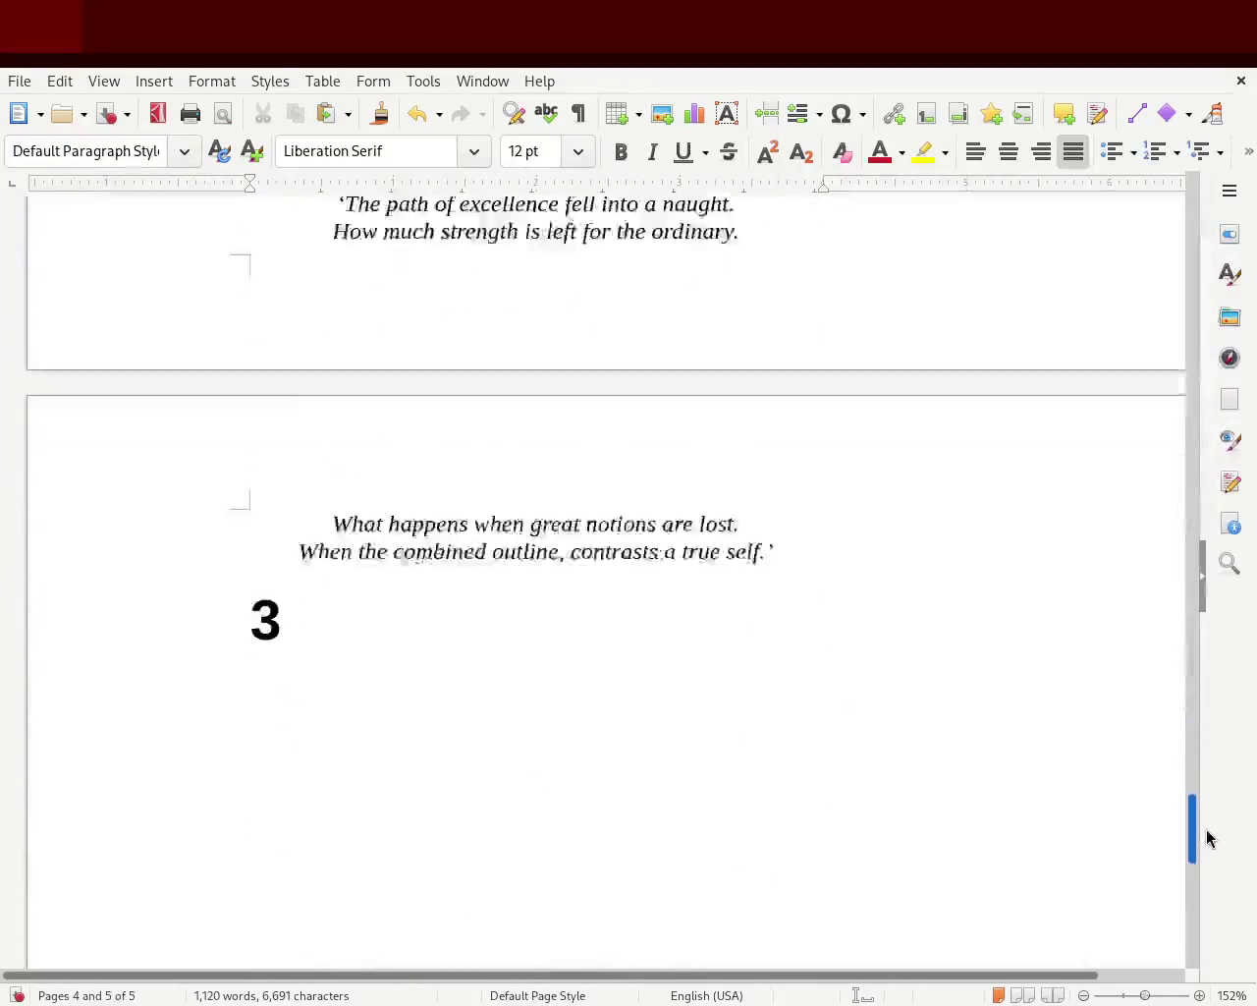
{"action": "mouse_move", "coordinate": [1196, 789]}
{"action": "left_mouse_down"}
{"action": "mouse_move", "coordinate": [1214, 779]}
{"action": "mouse_move", "coordinate": [1224, 713]}
{"action": "left_mouse_up"}
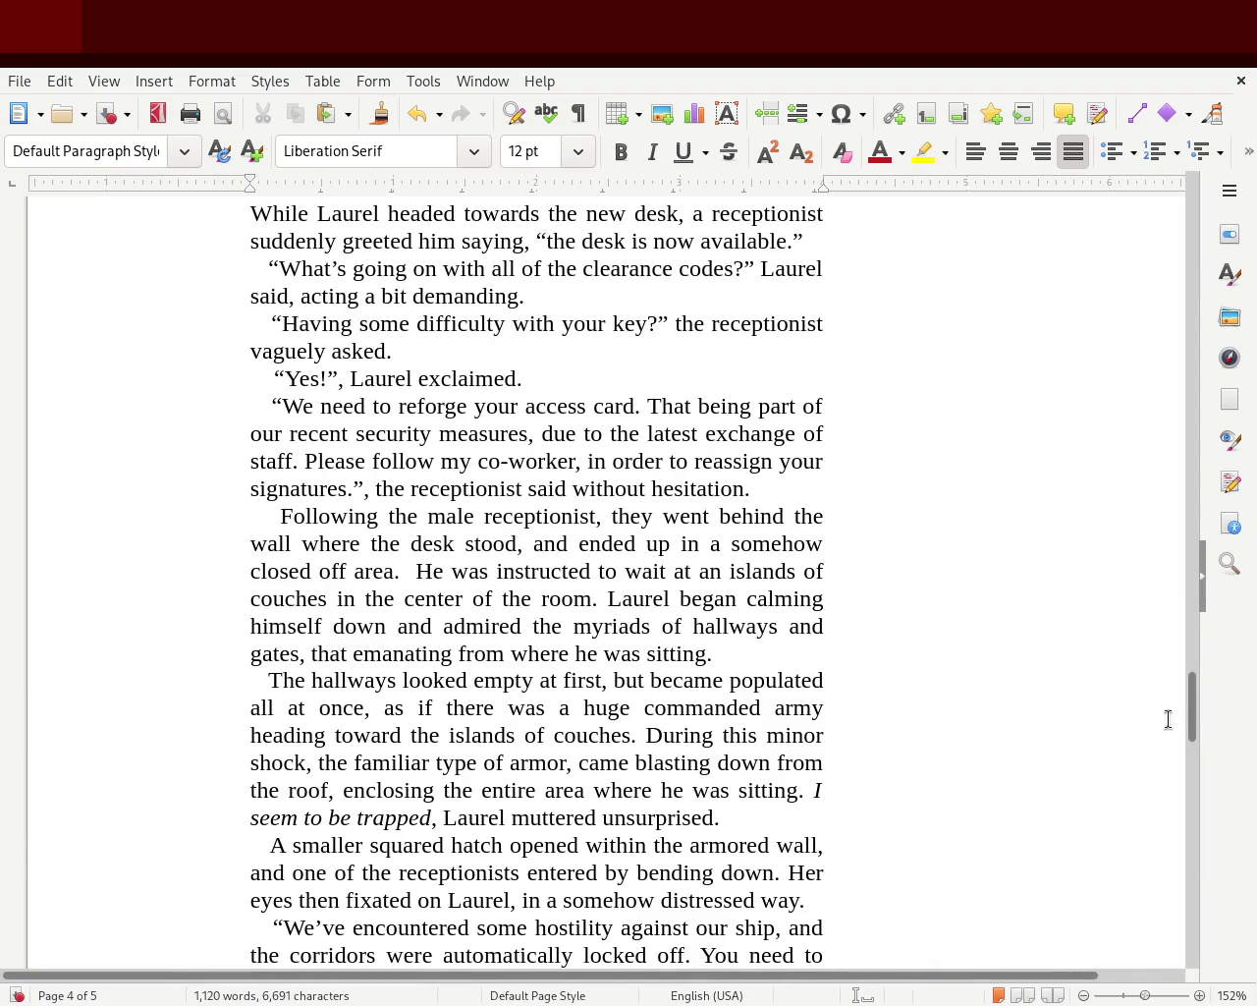
{"action": "mouse_move", "coordinate": [1192, 703]}
{"action": "left_mouse_down"}
{"action": "mouse_move", "coordinate": [1200, 327]}
{"action": "mouse_move", "coordinate": [1201, 384]}
{"action": "left_mouse_up"}
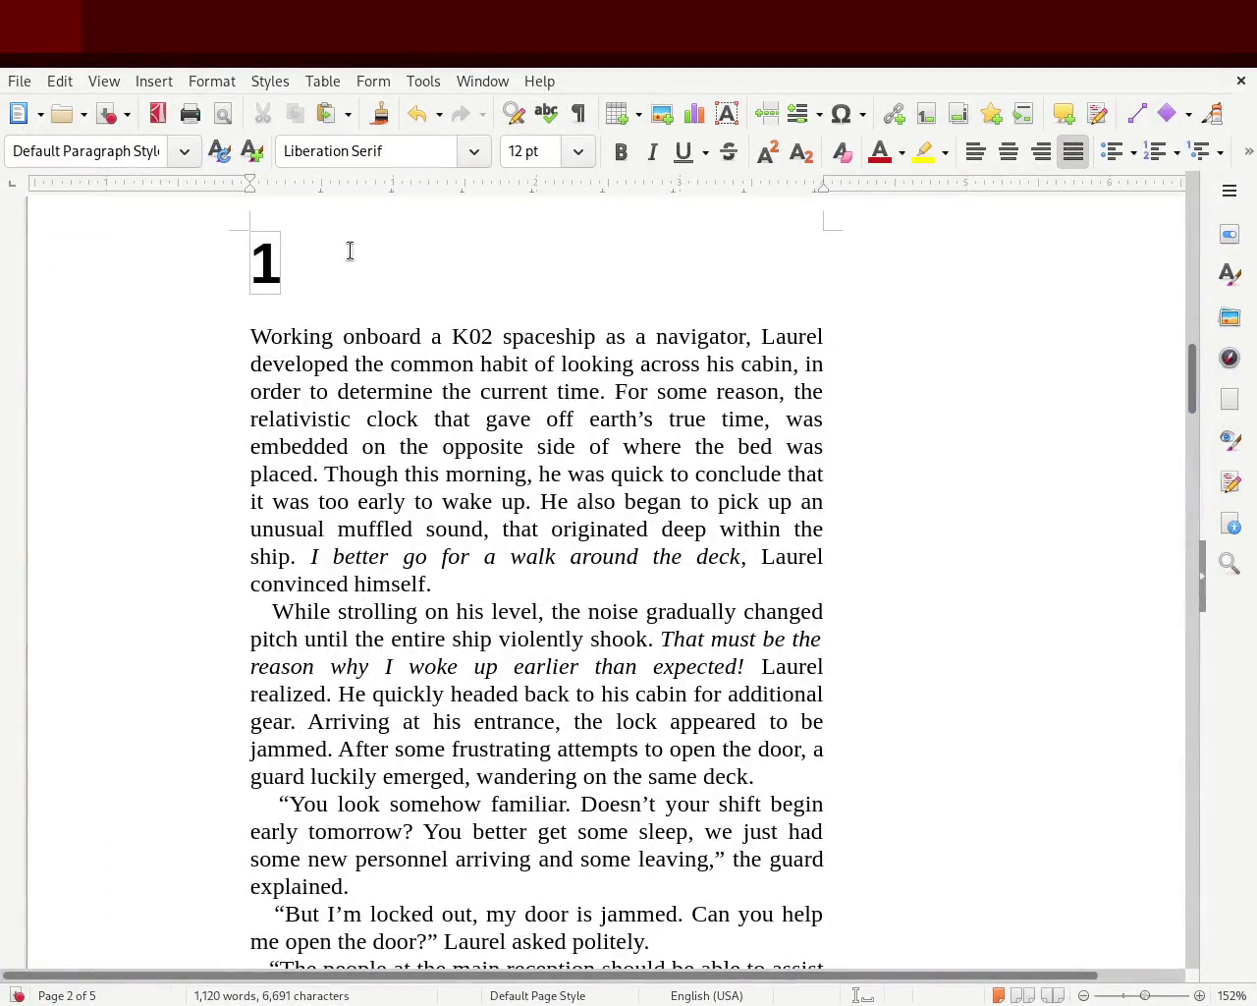
{"action": "left_click_drag", "start_coordinate": [295, 313], "coordinate": [503, 749]}
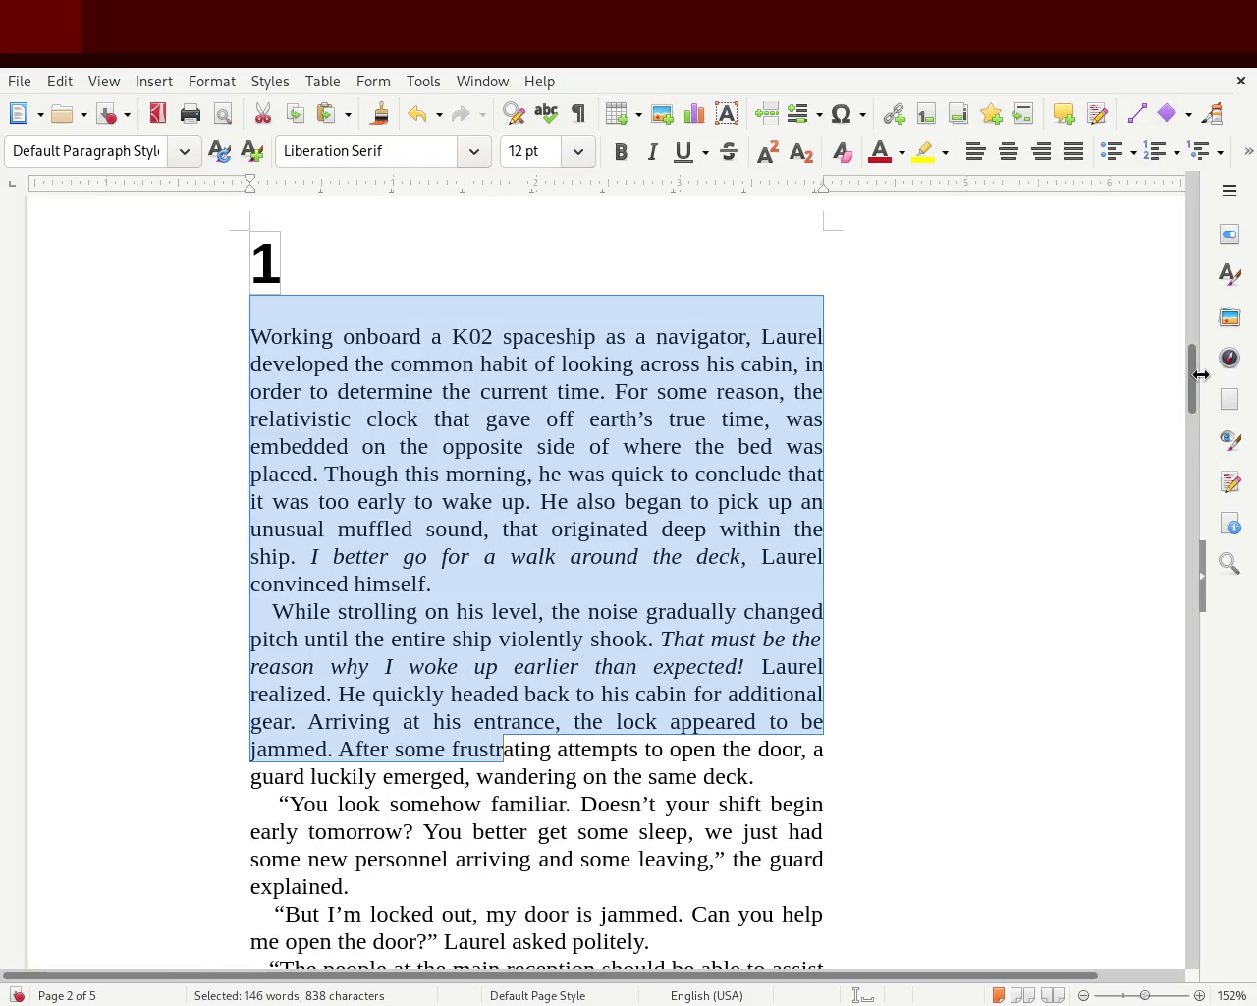
{"action": "left_click_drag", "start_coordinate": [1192, 378], "coordinate": [1192, 441]}
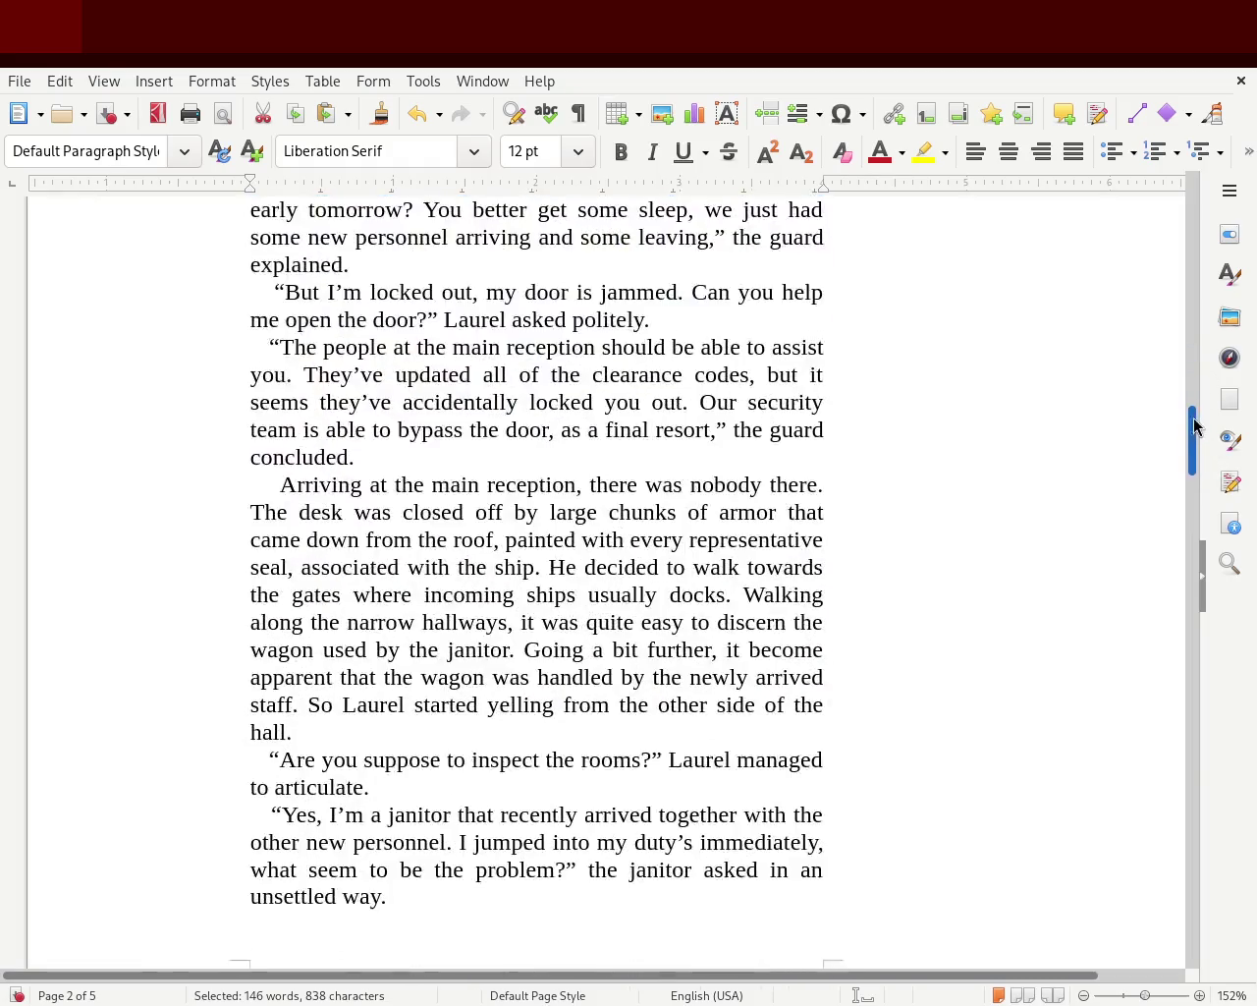
{"action": "left_click", "coordinate": [419, 510]}
{"action": "left_click_drag", "start_coordinate": [250, 484], "coordinate": [280, 484]}
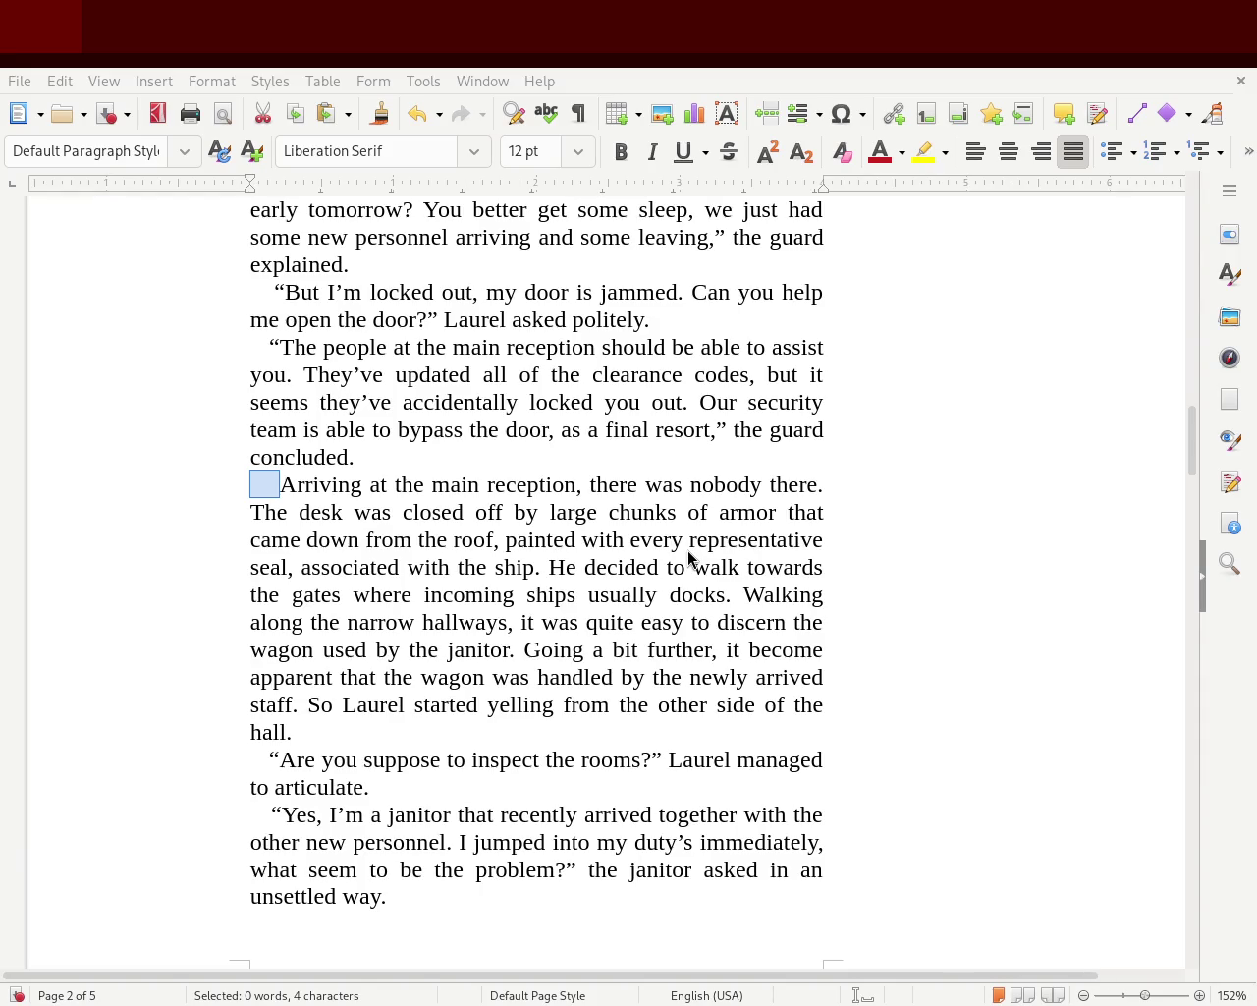
{"action": "mouse_move", "coordinate": [1196, 456]}
{"action": "left_mouse_down"}
{"action": "mouse_move", "coordinate": [1209, 225]}
{"action": "mouse_move", "coordinate": [1200, 586]}
{"action": "left_mouse_up"}
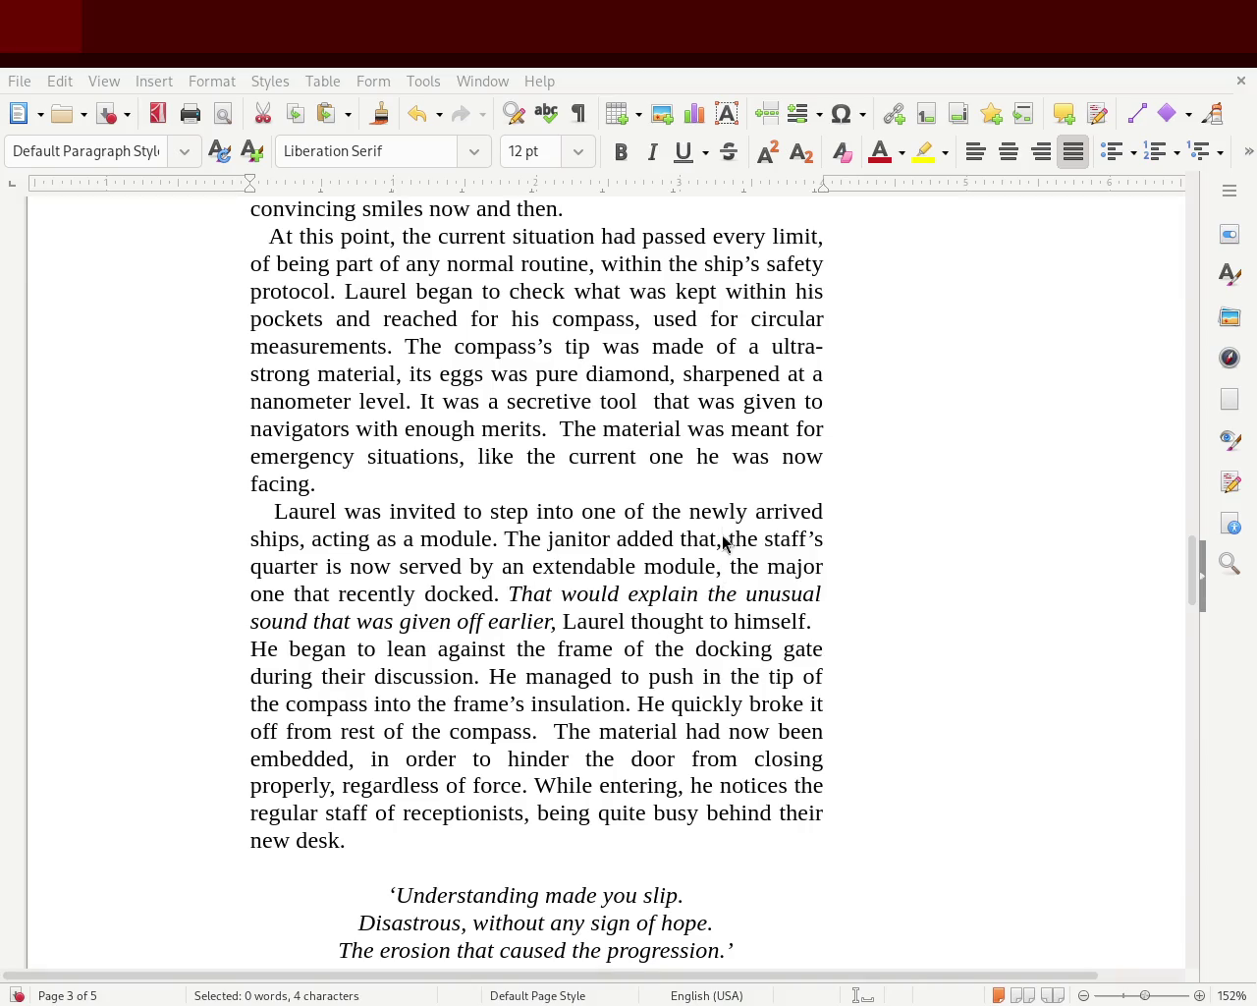
{"action": "mouse_move", "coordinate": [1190, 579]}
{"action": "left_mouse_down"}
{"action": "mouse_move", "coordinate": [1188, 251]}
{"action": "mouse_move", "coordinate": [1168, 409]}
{"action": "left_mouse_up"}
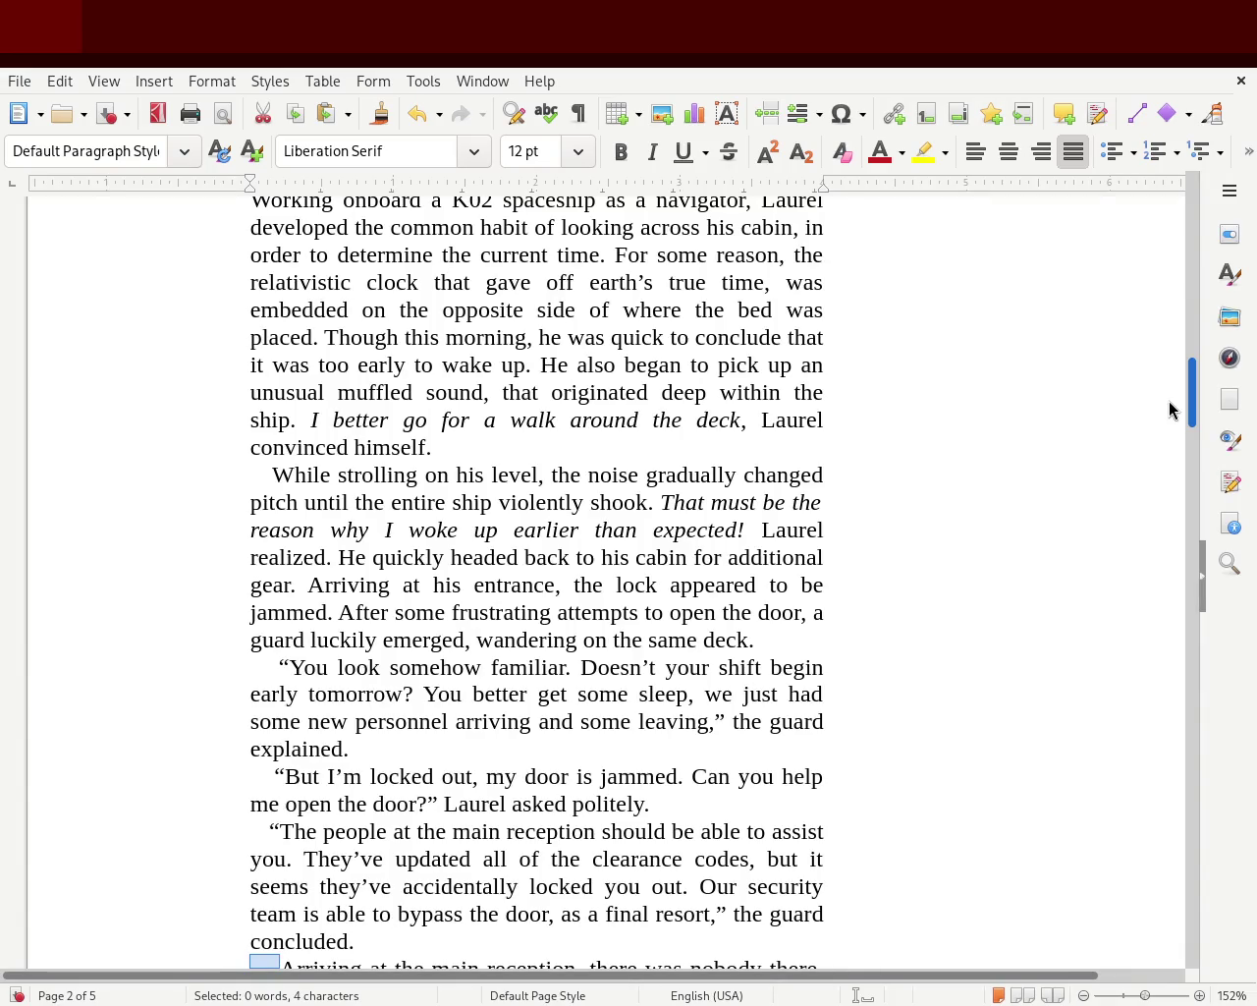
{"action": "left_click_drag", "start_coordinate": [1169, 409], "coordinate": [1166, 439]}
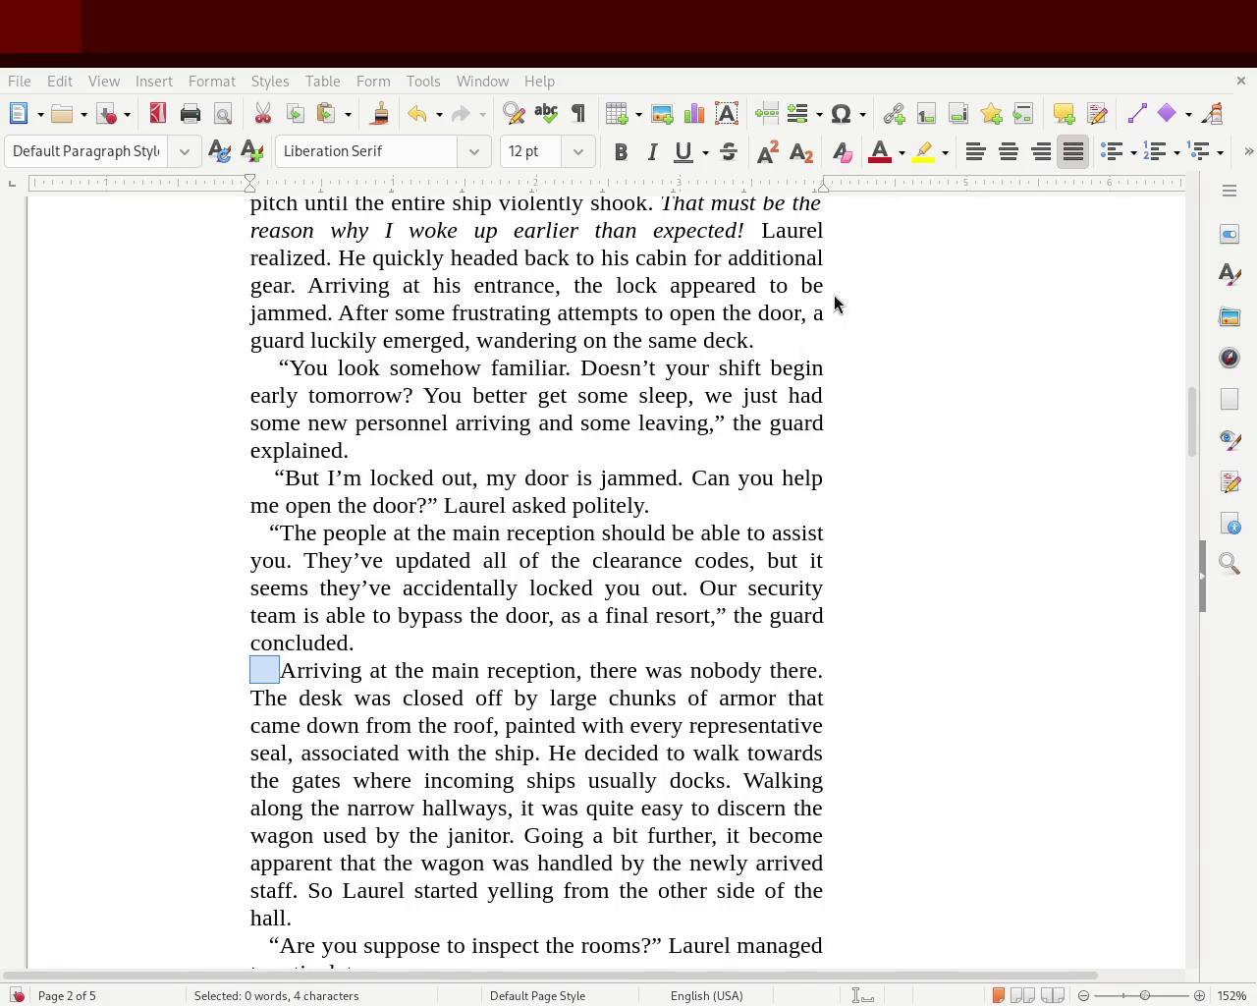
{"action": "mouse_move", "coordinate": [1190, 422]}
{"action": "left_mouse_down"}
{"action": "mouse_move", "coordinate": [1176, 230]}
{"action": "mouse_move", "coordinate": [1182, 392]}
{"action": "left_mouse_up"}
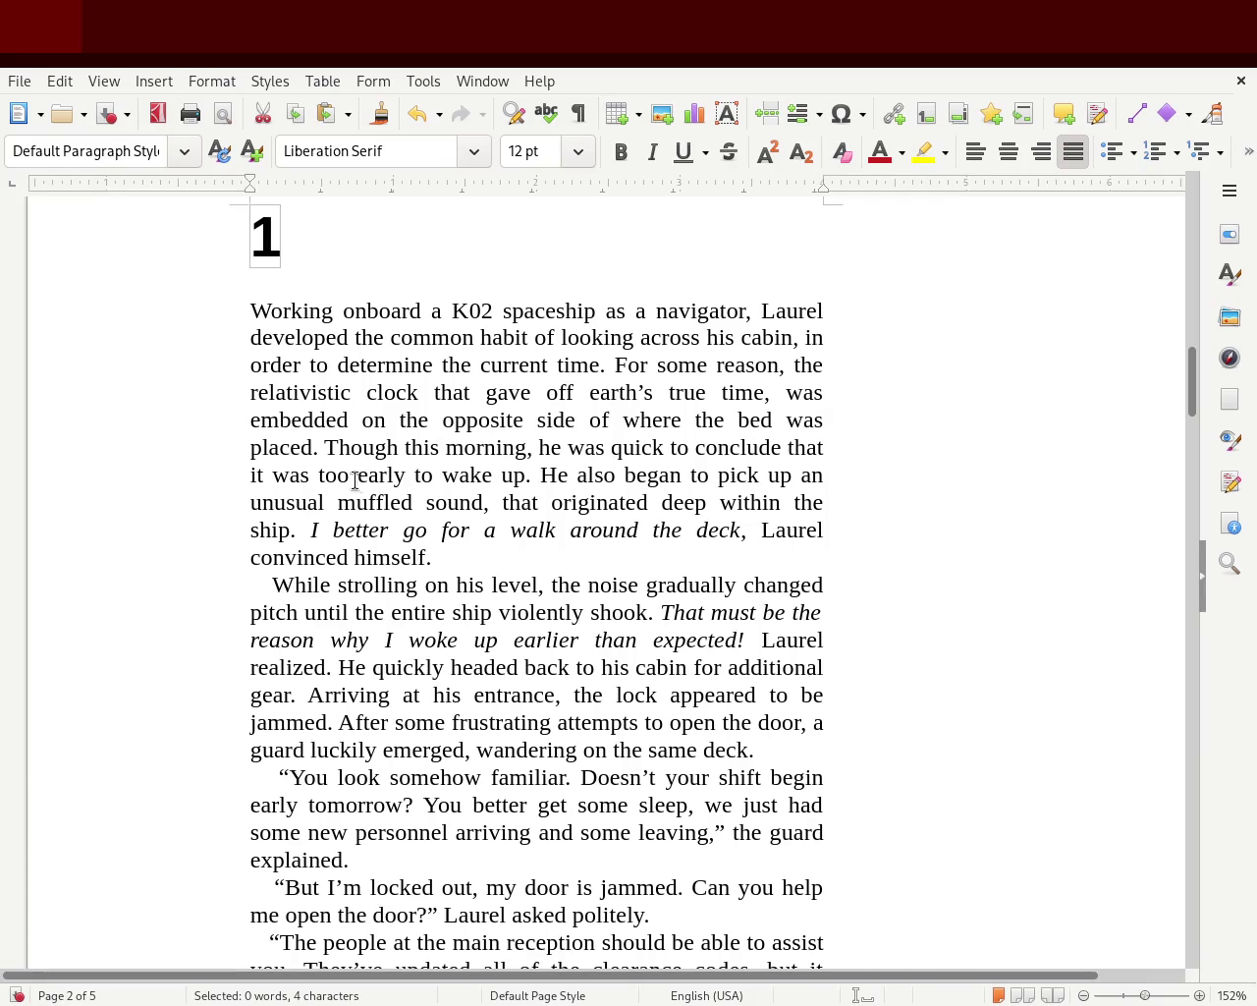
{"action": "left_click_drag", "start_coordinate": [338, 447], "coordinate": [781, 447]}
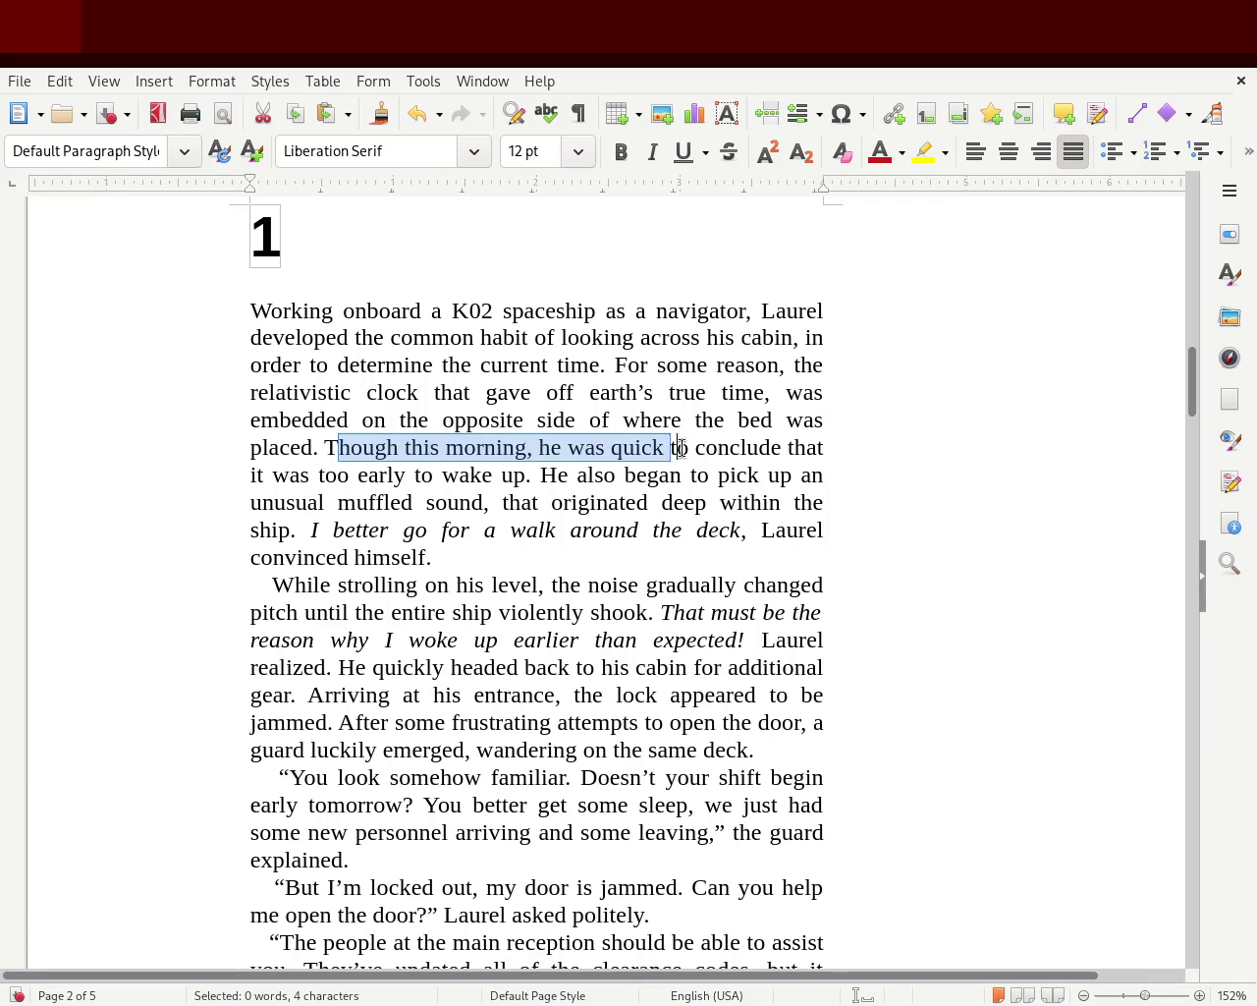
{"action": "mouse_move", "coordinate": [781, 447]}
{"action": "left_mouse_down"}
{"action": "mouse_move", "coordinate": [536, 484]}
{"action": "mouse_move", "coordinate": [794, 481]}
{"action": "mouse_move", "coordinate": [620, 503]}
{"action": "mouse_move", "coordinate": [772, 500]}
{"action": "mouse_move", "coordinate": [435, 528]}
{"action": "mouse_move", "coordinate": [438, 516]}
{"action": "left_mouse_up"}
{"action": "left_click", "coordinate": [438, 517]}
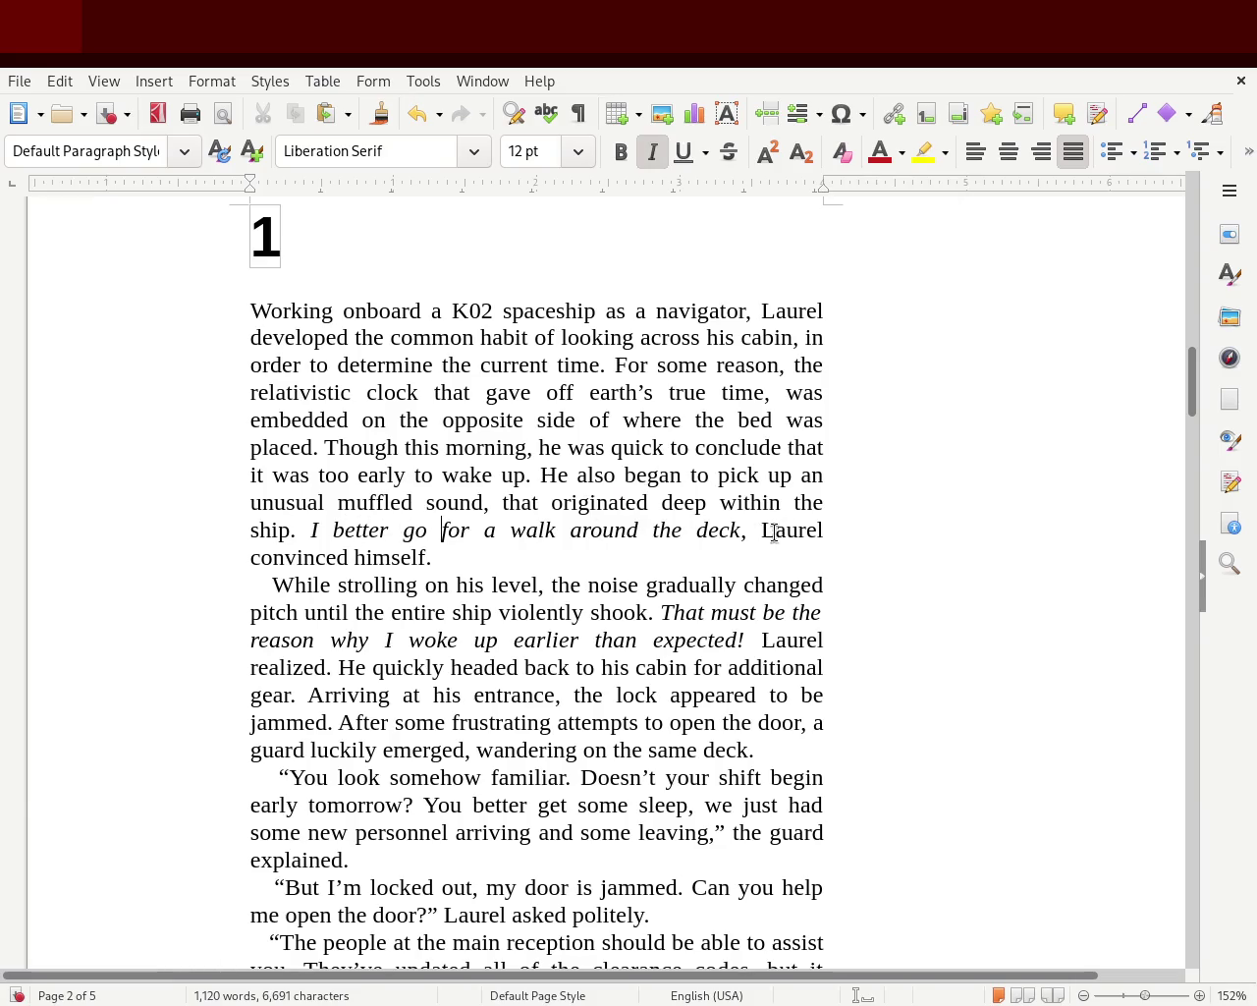
{"action": "left_click_drag", "start_coordinate": [775, 529], "coordinate": [684, 562]}
{"action": "left_click", "coordinate": [595, 558]}
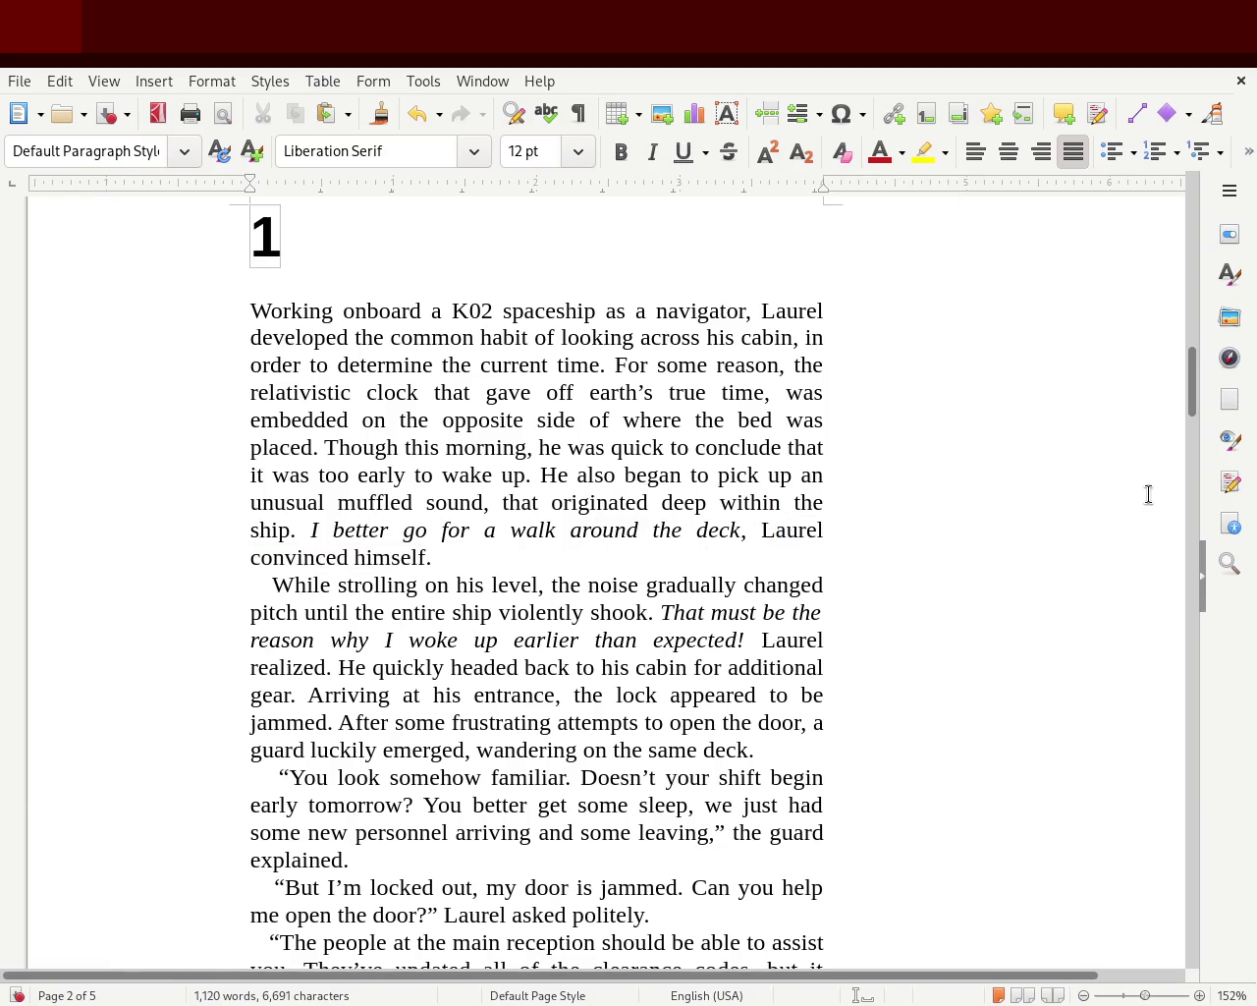
{"action": "left_click_drag", "start_coordinate": [1196, 401], "coordinate": [1190, 415]}
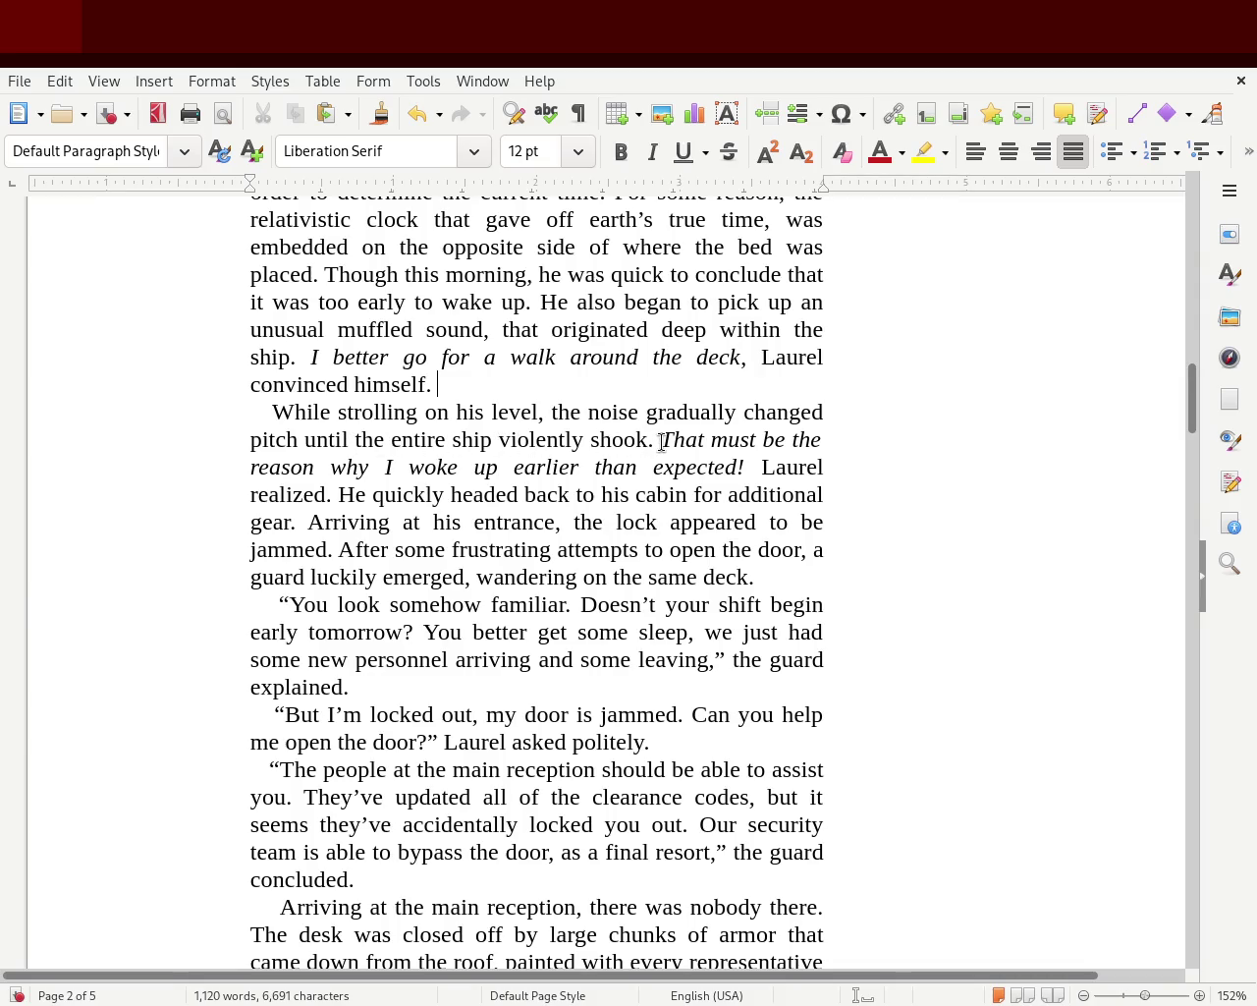
{"action": "mouse_move", "coordinate": [662, 439]}
{"action": "left_mouse_down"}
{"action": "mouse_move", "coordinate": [579, 467]}
{"action": "mouse_move", "coordinate": [794, 467]}
{"action": "mouse_move", "coordinate": [331, 490]}
{"action": "mouse_move", "coordinate": [763, 443]}
{"action": "mouse_move", "coordinate": [763, 466]}
{"action": "left_mouse_up"}
{"action": "left_click", "coordinate": [331, 494]}
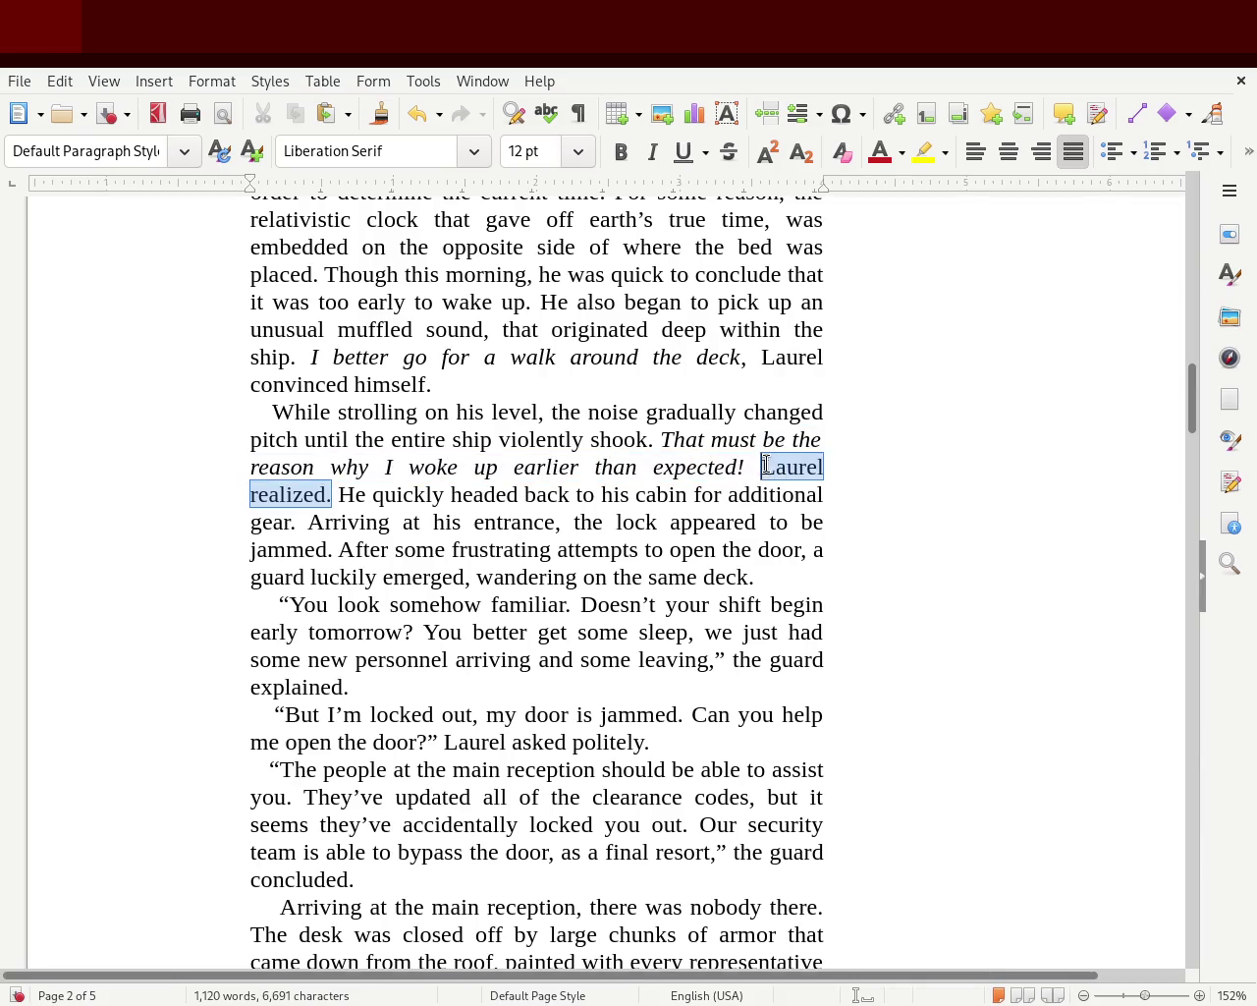
{"action": "left_click", "coordinate": [793, 494]}
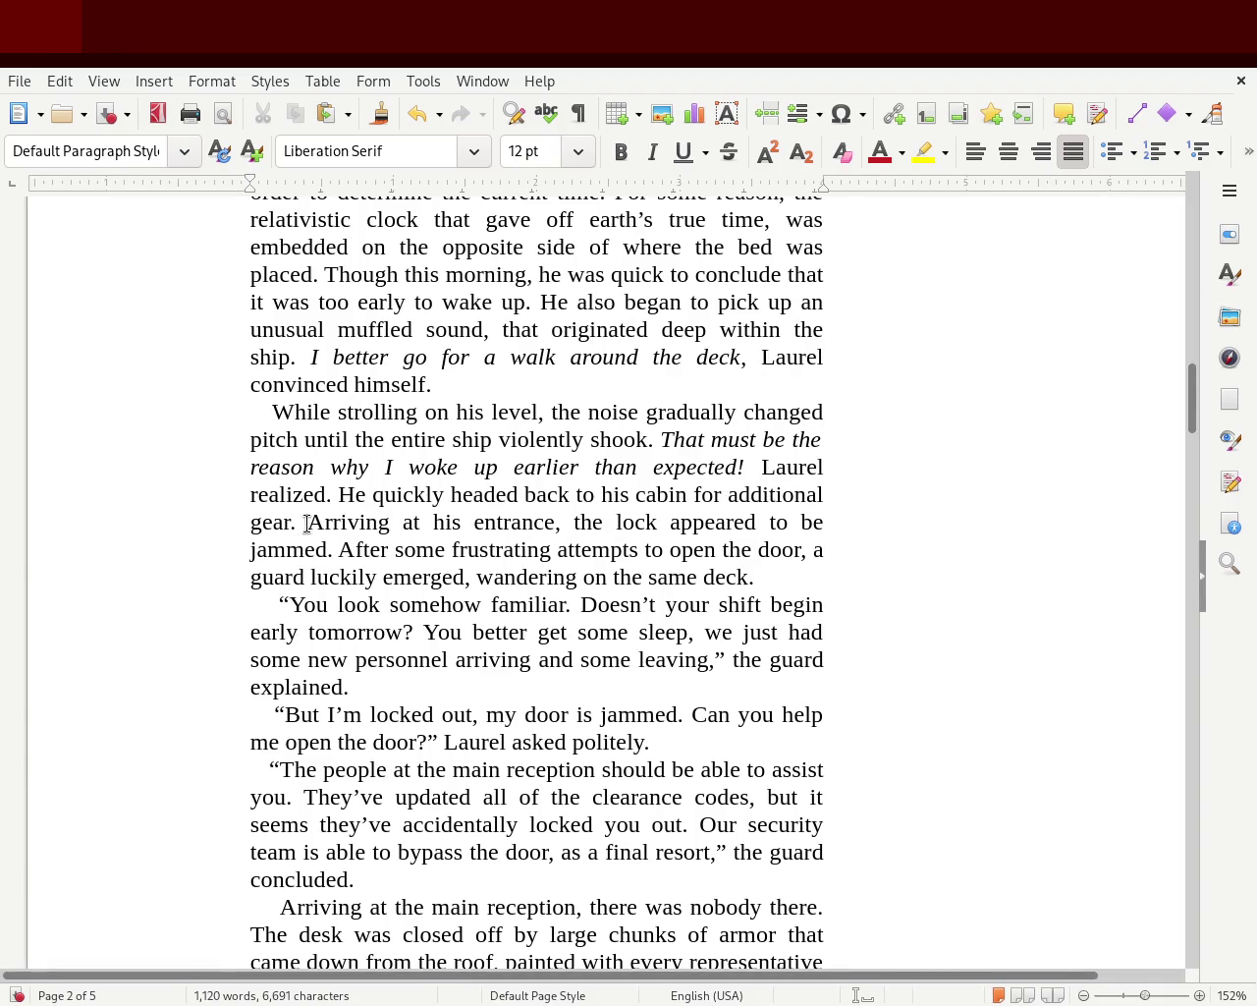
{"action": "double_click", "coordinate": [591, 520]}
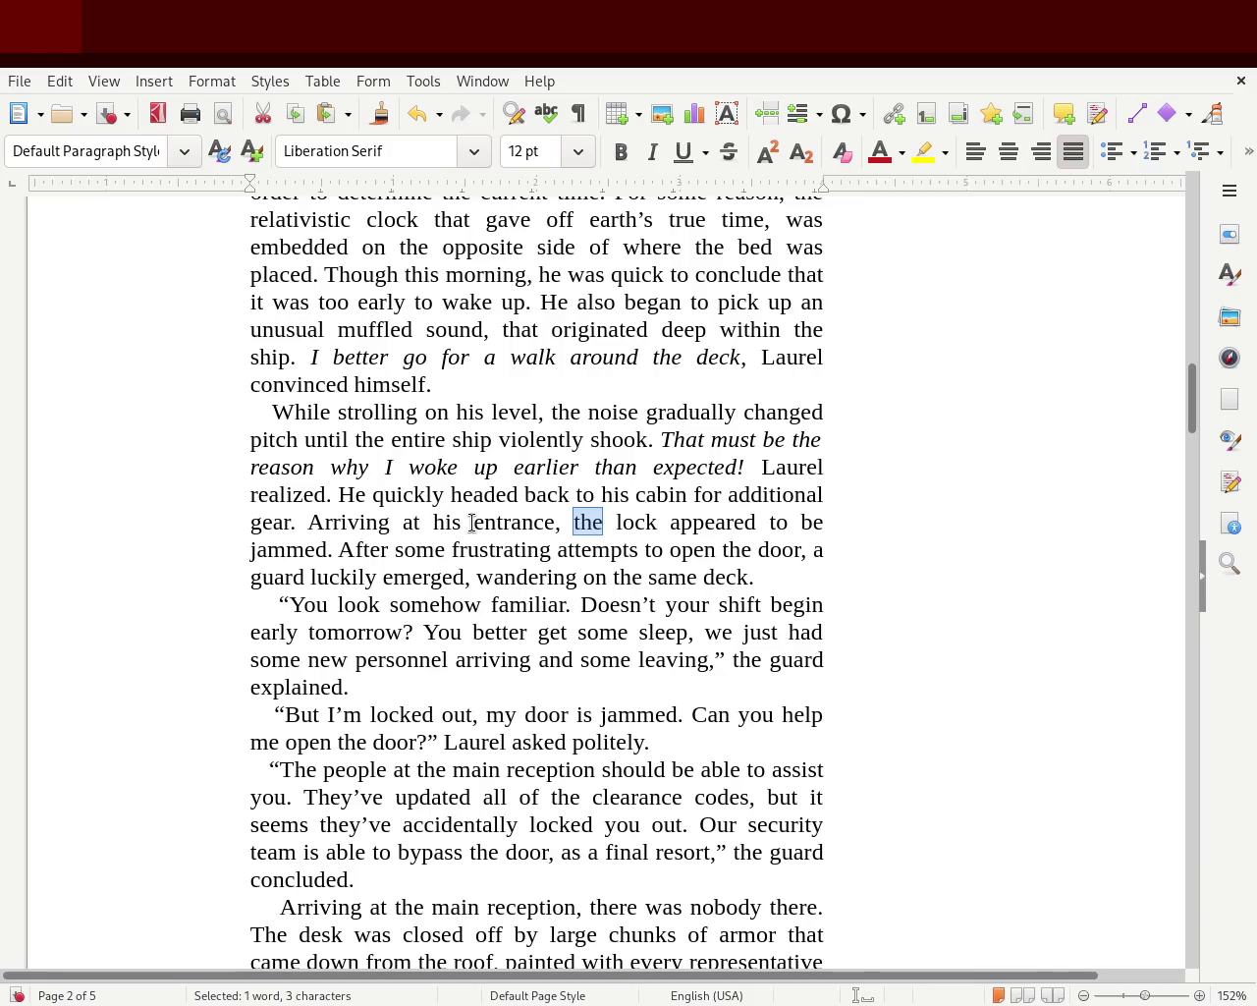
{"action": "left_click", "coordinate": [433, 522]}
{"action": "left_click", "coordinate": [471, 523]}
{"action": "mouse_move", "coordinate": [369, 550]}
{"action": "left_mouse_down"}
{"action": "mouse_move", "coordinate": [832, 555]}
{"action": "mouse_move", "coordinate": [475, 591]}
{"action": "mouse_move", "coordinate": [749, 586]}
{"action": "mouse_move", "coordinate": [752, 603]}
{"action": "left_mouse_up"}
{"action": "left_click", "coordinate": [710, 635]}
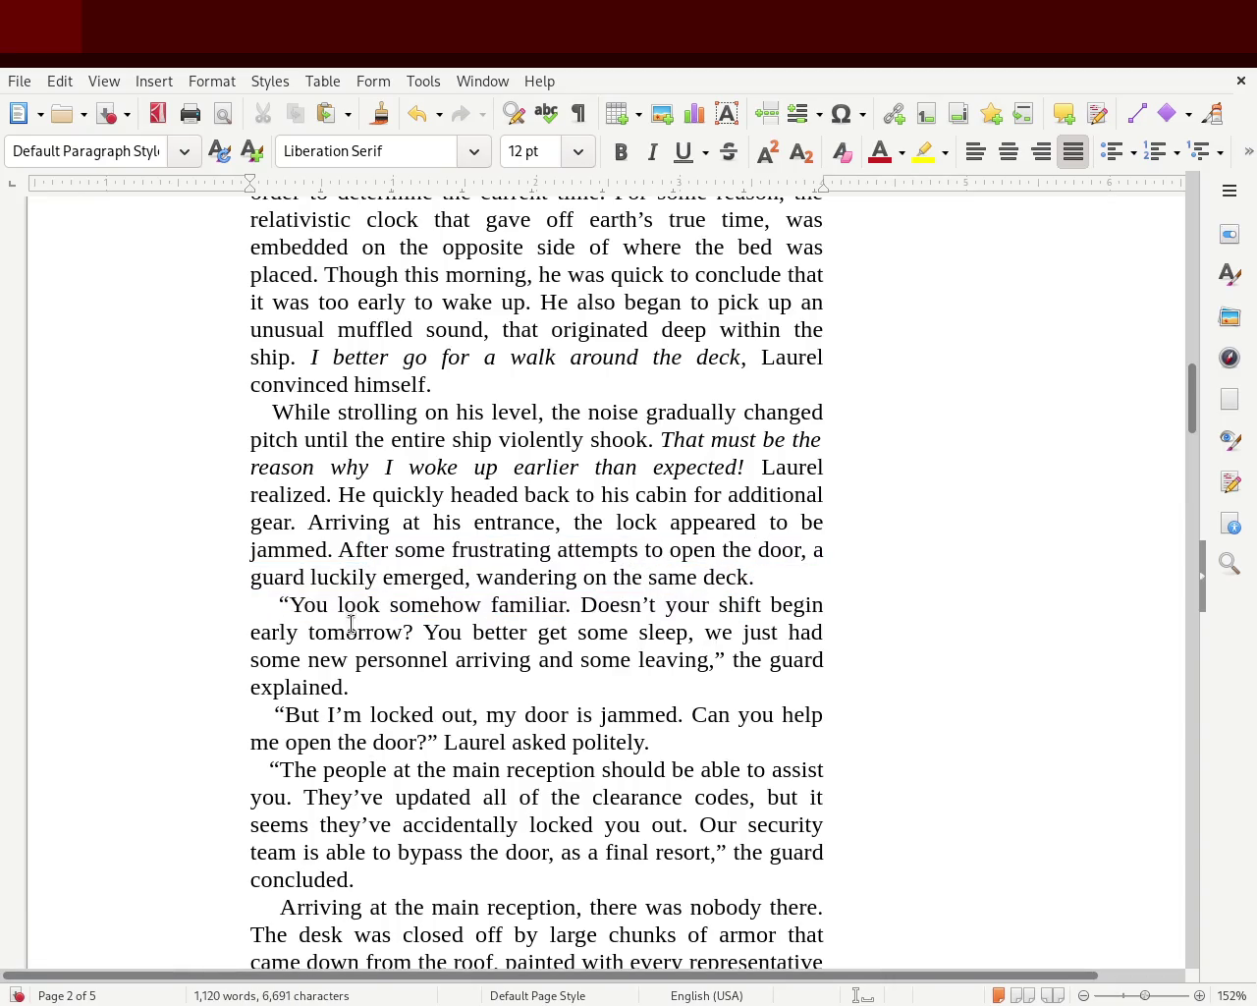
{"action": "mouse_move", "coordinate": [461, 633]}
{"action": "left_mouse_down"}
{"action": "mouse_move", "coordinate": [814, 635]}
{"action": "mouse_move", "coordinate": [297, 678]}
{"action": "mouse_move", "coordinate": [339, 662]}
{"action": "mouse_move", "coordinate": [792, 660]}
{"action": "mouse_move", "coordinate": [603, 677]}
{"action": "left_mouse_up"}
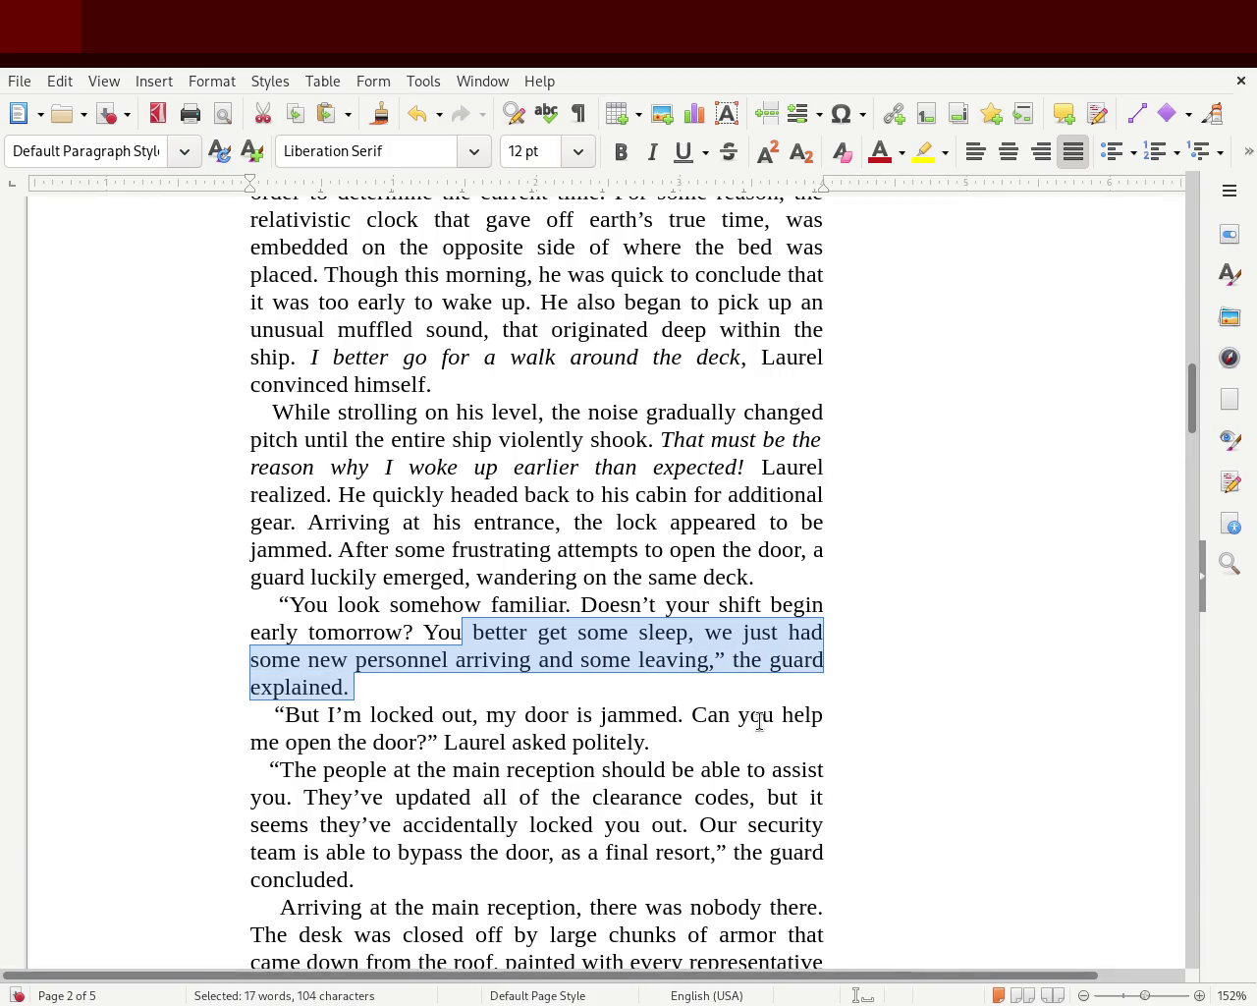
{"action": "left_click_drag", "start_coordinate": [457, 744], "coordinate": [675, 744]}
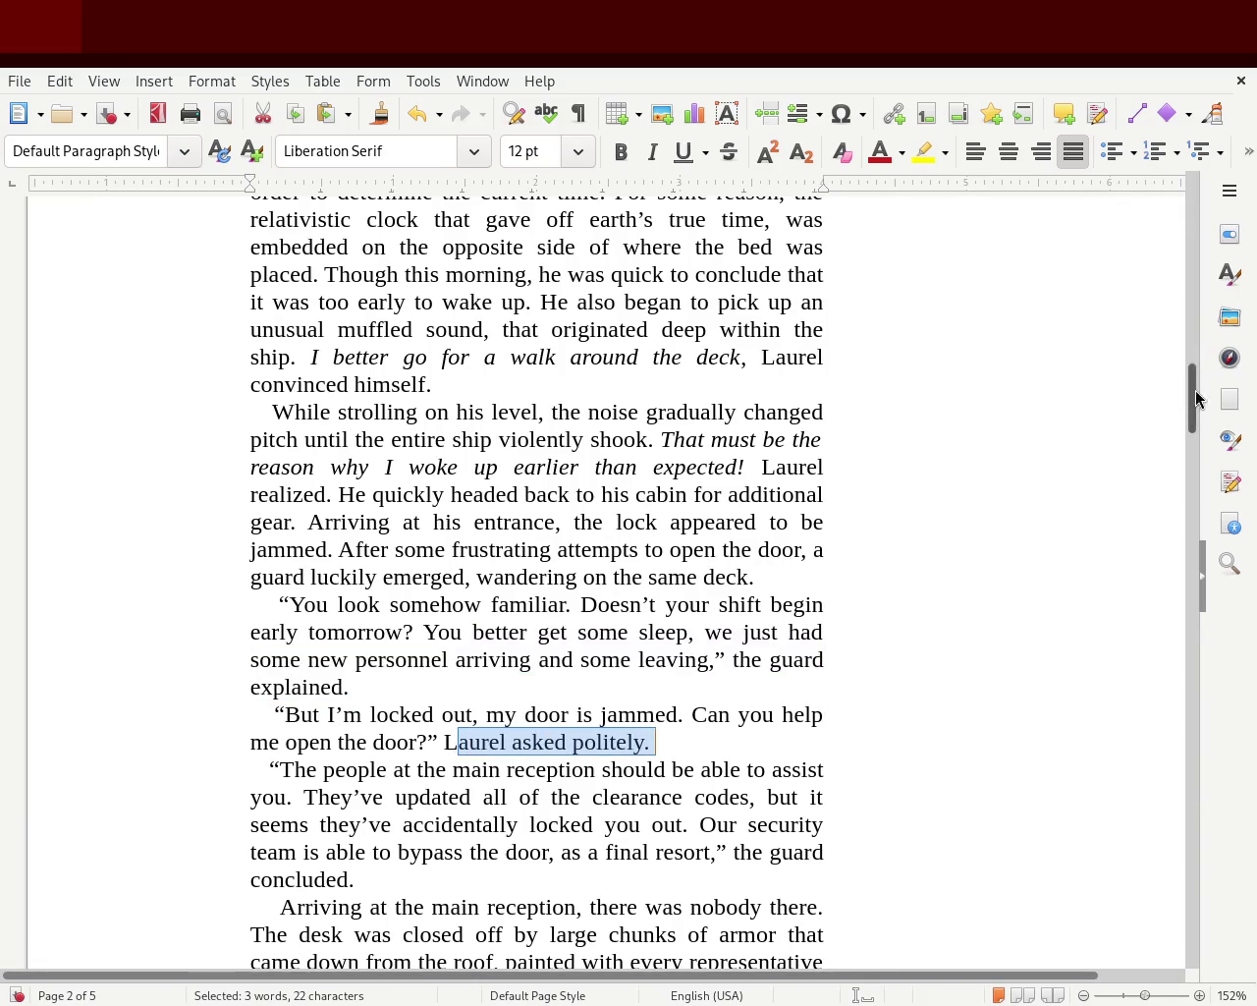
{"action": "left_click_drag", "start_coordinate": [1191, 398], "coordinate": [1191, 445]}
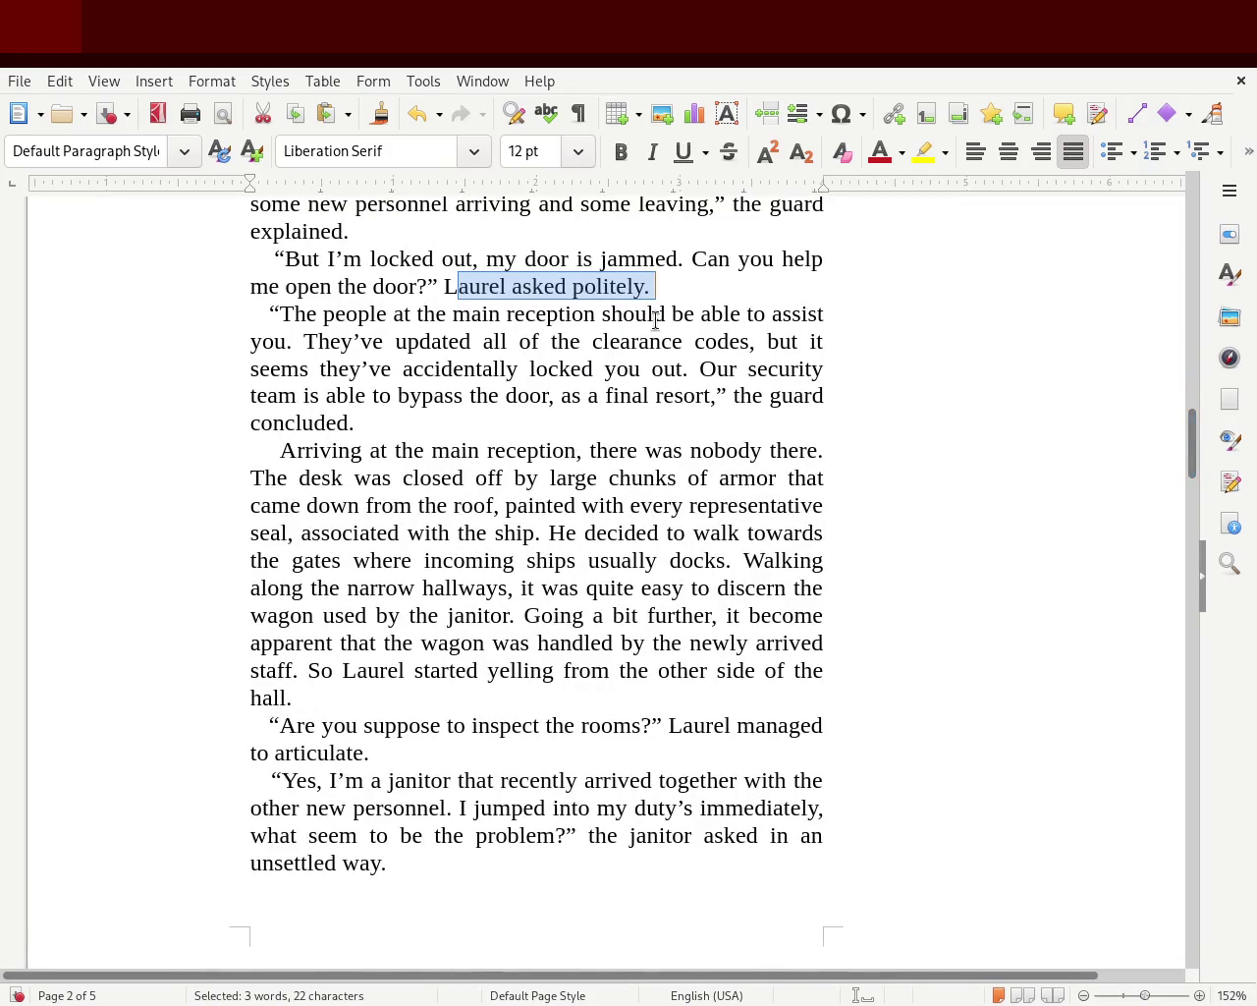
{"action": "mouse_move", "coordinate": [348, 345]}
{"action": "left_mouse_down"}
{"action": "mouse_move", "coordinate": [776, 337]}
{"action": "mouse_move", "coordinate": [337, 365]}
{"action": "mouse_move", "coordinate": [808, 367]}
{"action": "mouse_move", "coordinate": [333, 392]}
{"action": "mouse_move", "coordinate": [830, 393]}
{"action": "mouse_move", "coordinate": [705, 413]}
{"action": "left_mouse_up"}
{"action": "left_click", "coordinate": [714, 414]}
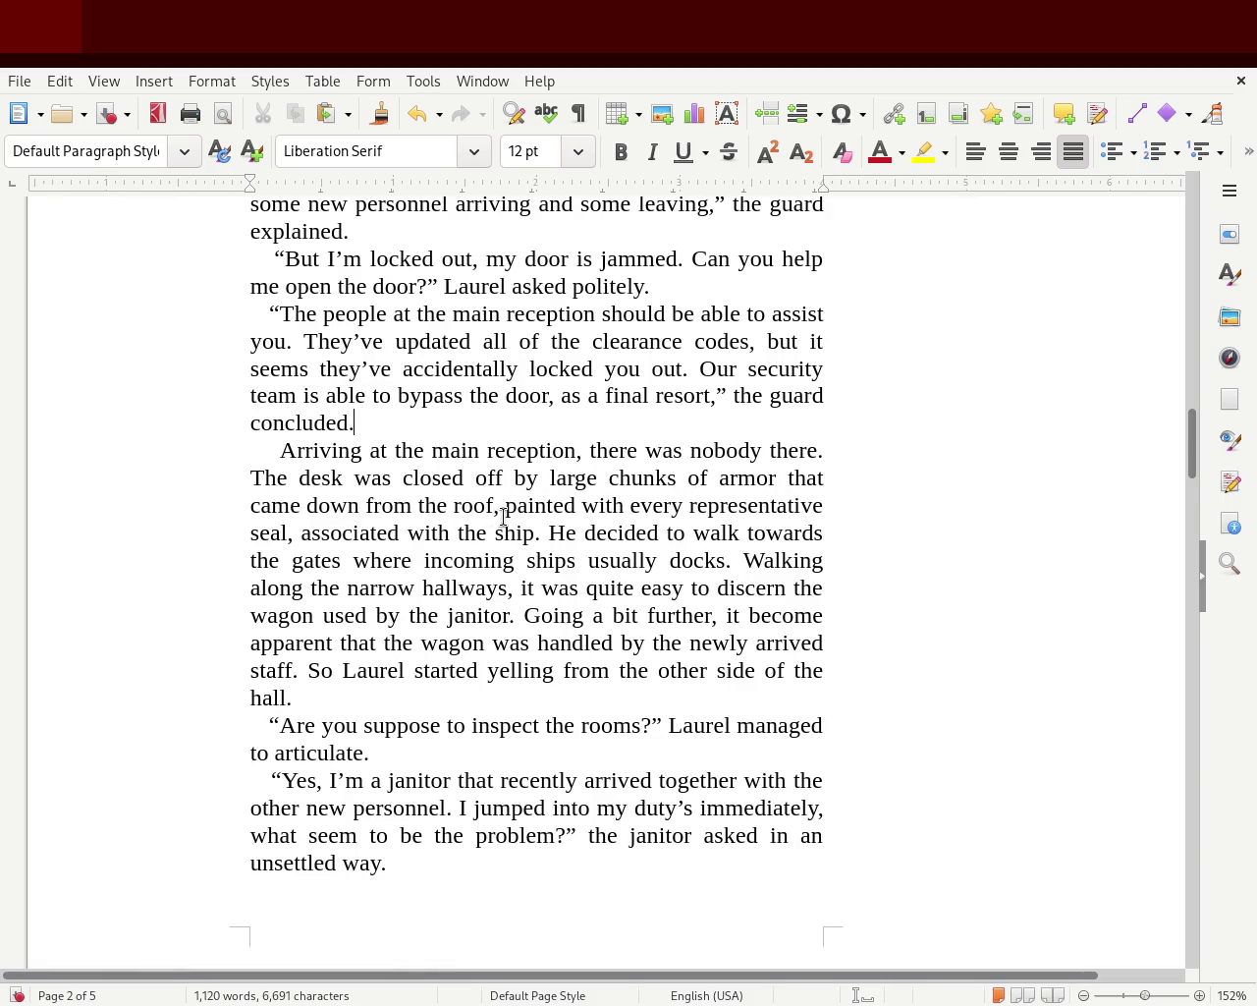
{"action": "mouse_move", "coordinate": [516, 507]}
{"action": "left_mouse_down"}
{"action": "mouse_move", "coordinate": [533, 530]}
{"action": "mouse_move", "coordinate": [308, 533]}
{"action": "mouse_move", "coordinate": [817, 531]}
{"action": "mouse_move", "coordinate": [416, 558]}
{"action": "mouse_move", "coordinate": [743, 562]}
{"action": "left_mouse_up"}
{"action": "left_click", "coordinate": [801, 553]}
{"action": "mouse_move", "coordinate": [515, 593]}
{"action": "left_mouse_down"}
{"action": "mouse_move", "coordinate": [828, 593]}
{"action": "mouse_move", "coordinate": [356, 612]}
{"action": "mouse_move", "coordinate": [752, 613]}
{"action": "mouse_move", "coordinate": [391, 645]}
{"action": "mouse_move", "coordinate": [743, 639]}
{"action": "mouse_move", "coordinate": [403, 668]}
{"action": "mouse_move", "coordinate": [501, 654]}
{"action": "left_mouse_up"}
{"action": "left_click", "coordinate": [589, 609]}
{"action": "left_click", "coordinate": [501, 654]}
{"action": "mouse_move", "coordinate": [280, 725]}
{"action": "left_mouse_down"}
{"action": "mouse_move", "coordinate": [757, 716]}
{"action": "mouse_move", "coordinate": [578, 741]}
{"action": "left_mouse_up"}
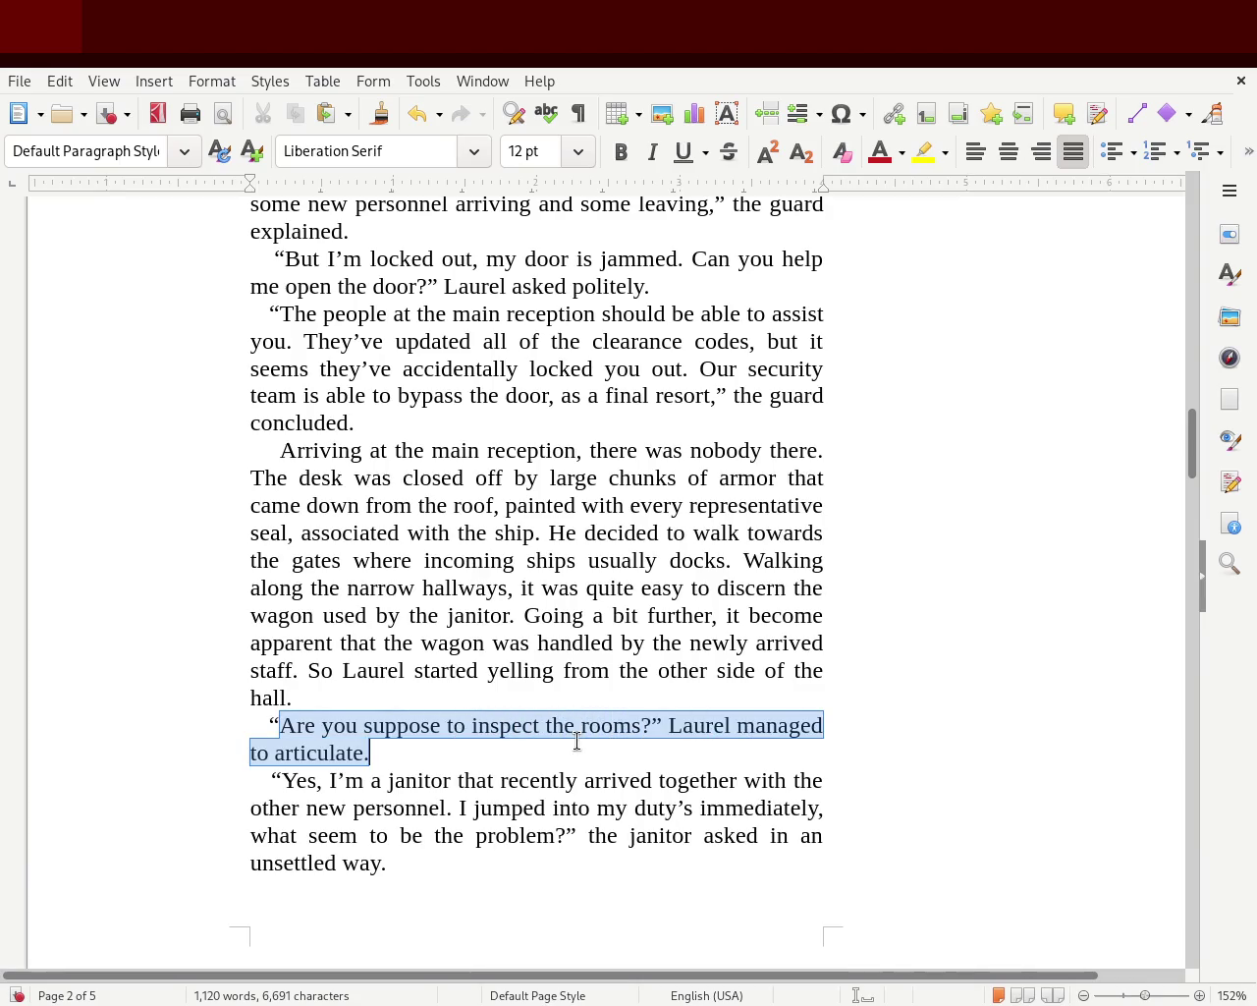
{"action": "left_click", "coordinate": [539, 756]}
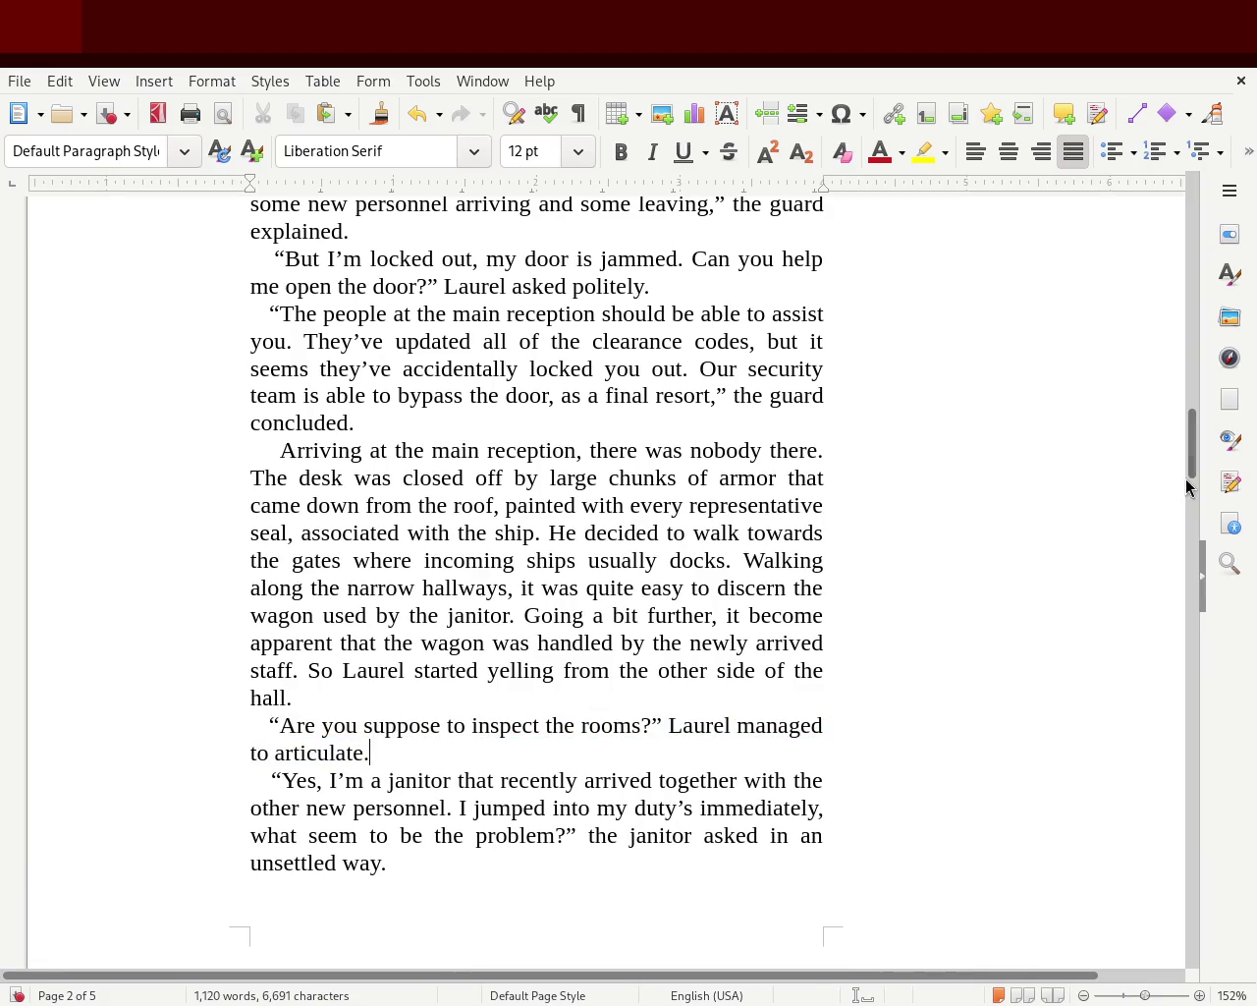
{"action": "scroll", "coordinate": [1194, 448], "scroll_direction": "down", "scroll_amount": 5}
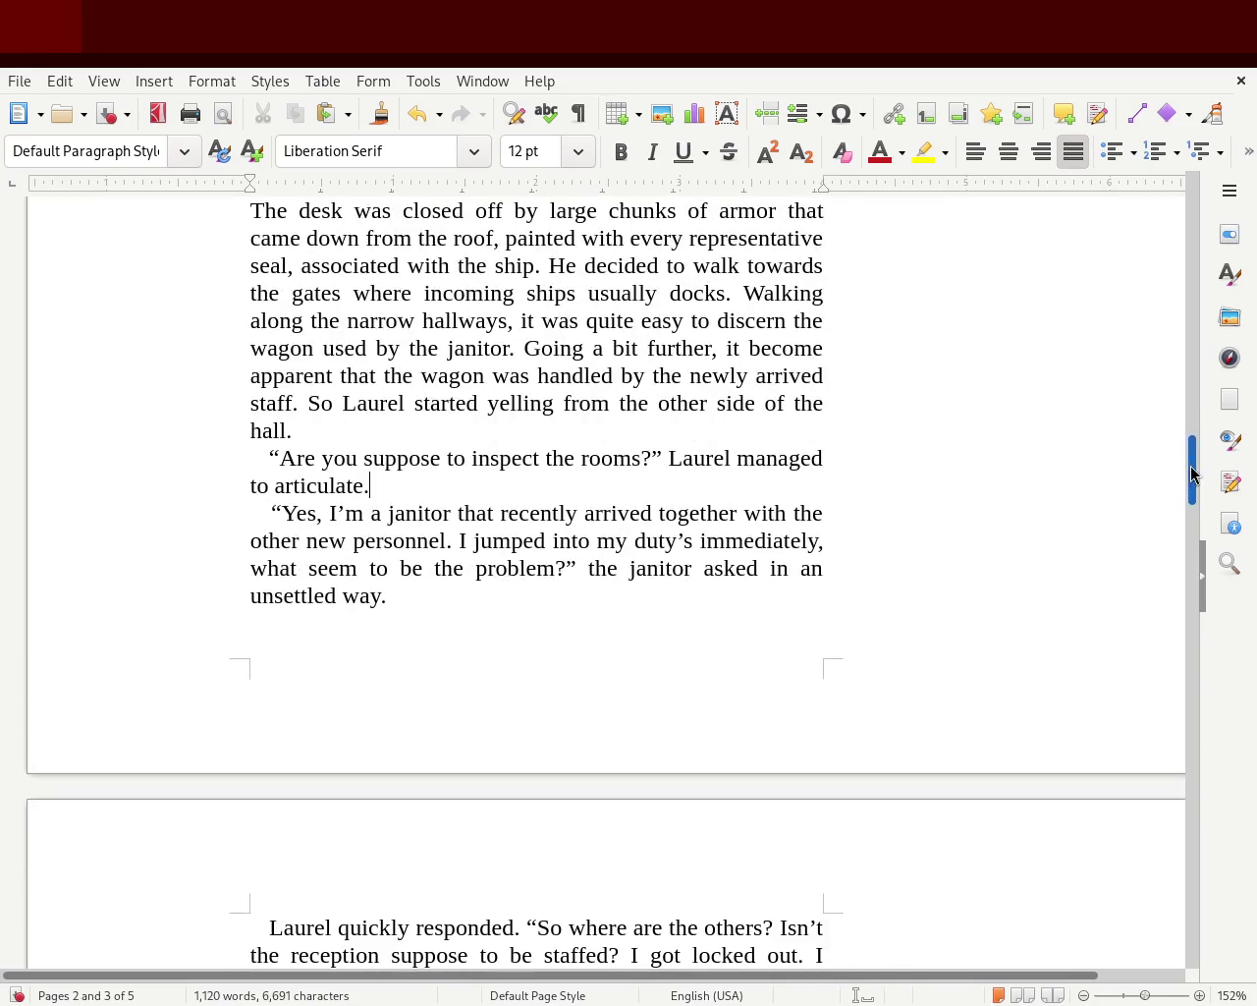
{"action": "double_click", "coordinate": [334, 485]}
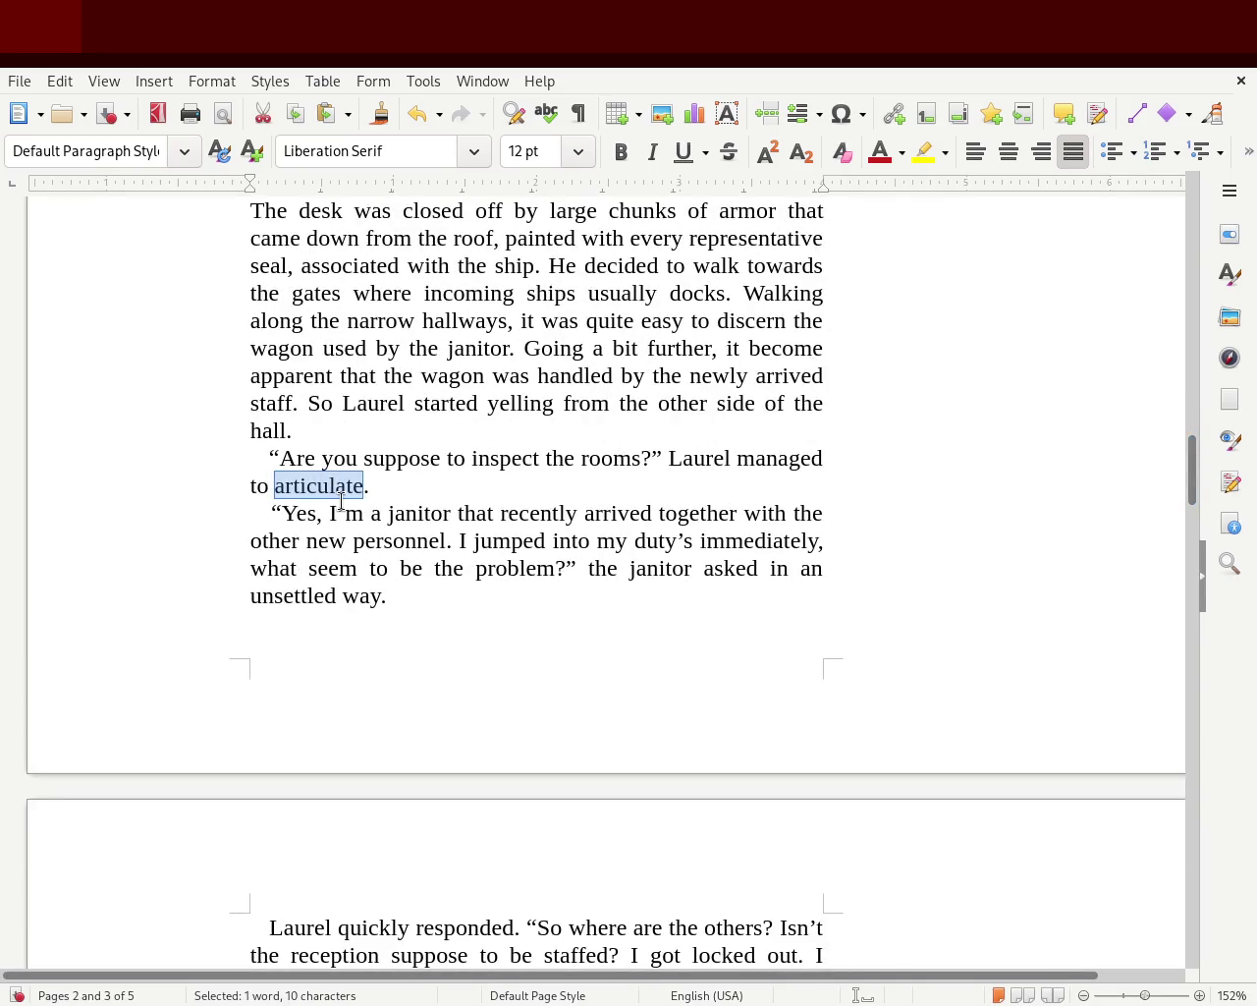
{"action": "left_click", "coordinate": [357, 481]}
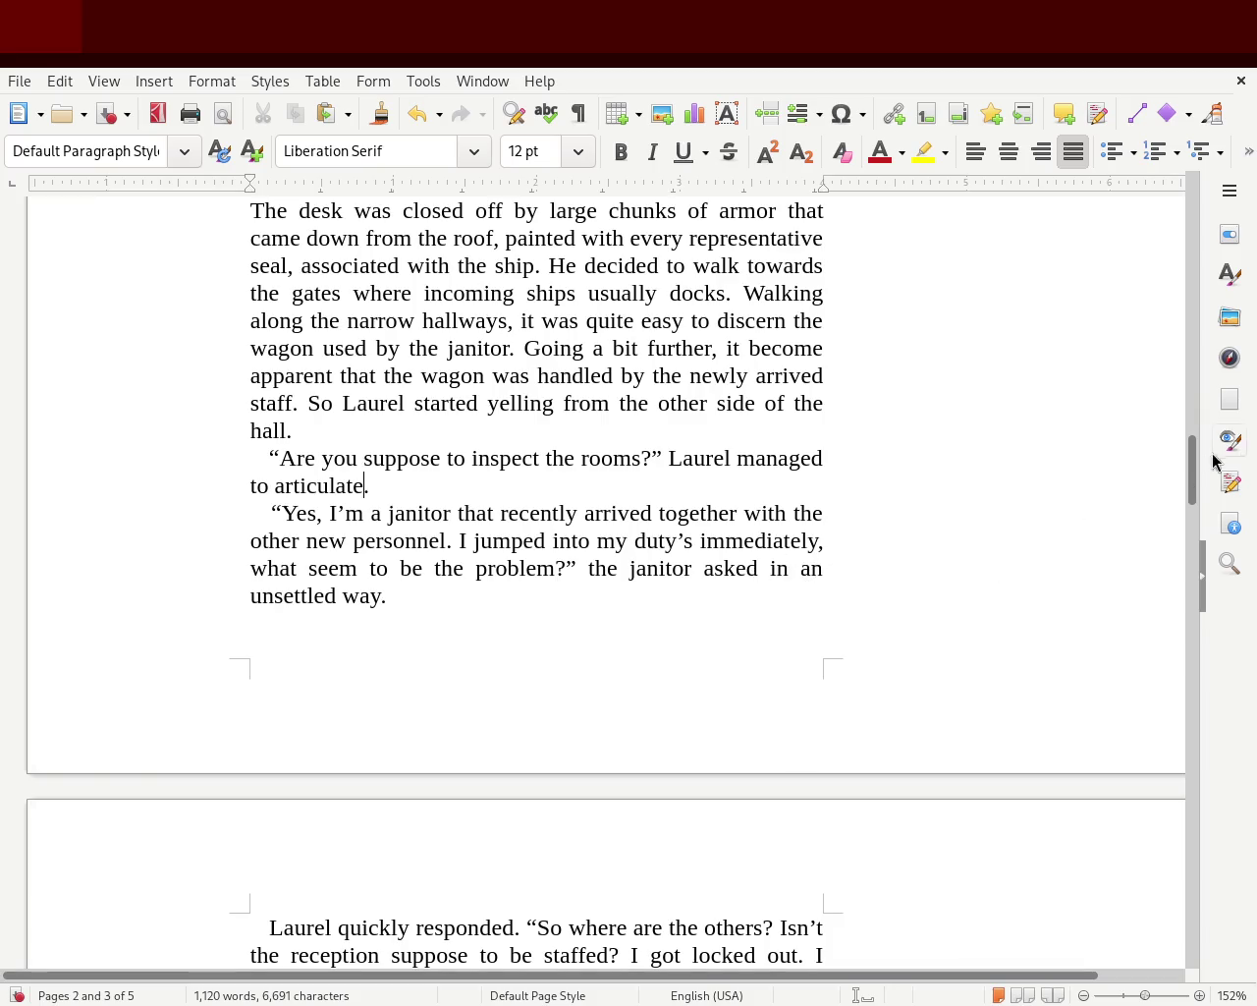
{"action": "left_click_drag", "start_coordinate": [1197, 463], "coordinate": [1189, 511]}
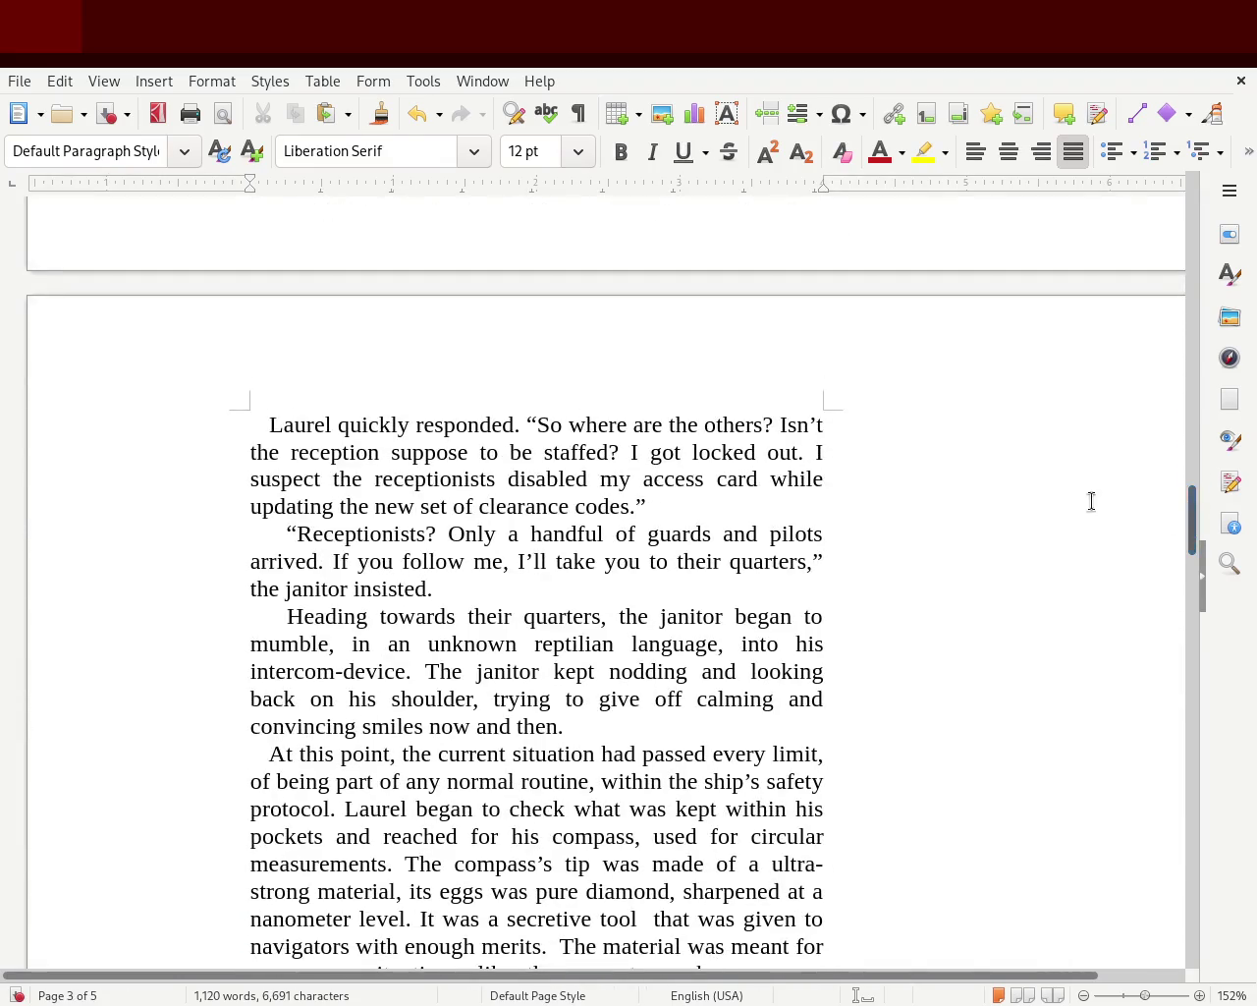
{"action": "mouse_move", "coordinate": [547, 422]}
{"action": "left_mouse_down"}
{"action": "mouse_move", "coordinate": [369, 454]}
{"action": "mouse_move", "coordinate": [629, 454]}
{"action": "left_mouse_up"}
{"action": "left_click", "coordinate": [707, 452]}
{"action": "mouse_move", "coordinate": [709, 454]}
{"action": "left_mouse_down"}
{"action": "mouse_move", "coordinate": [803, 452]}
{"action": "mouse_move", "coordinate": [541, 451]}
{"action": "mouse_move", "coordinate": [420, 479]}
{"action": "mouse_move", "coordinate": [788, 477]}
{"action": "mouse_move", "coordinate": [704, 505]}
{"action": "mouse_move", "coordinate": [357, 505]}
{"action": "mouse_move", "coordinate": [665, 503]}
{"action": "left_mouse_up"}
{"action": "left_click", "coordinate": [669, 503]}
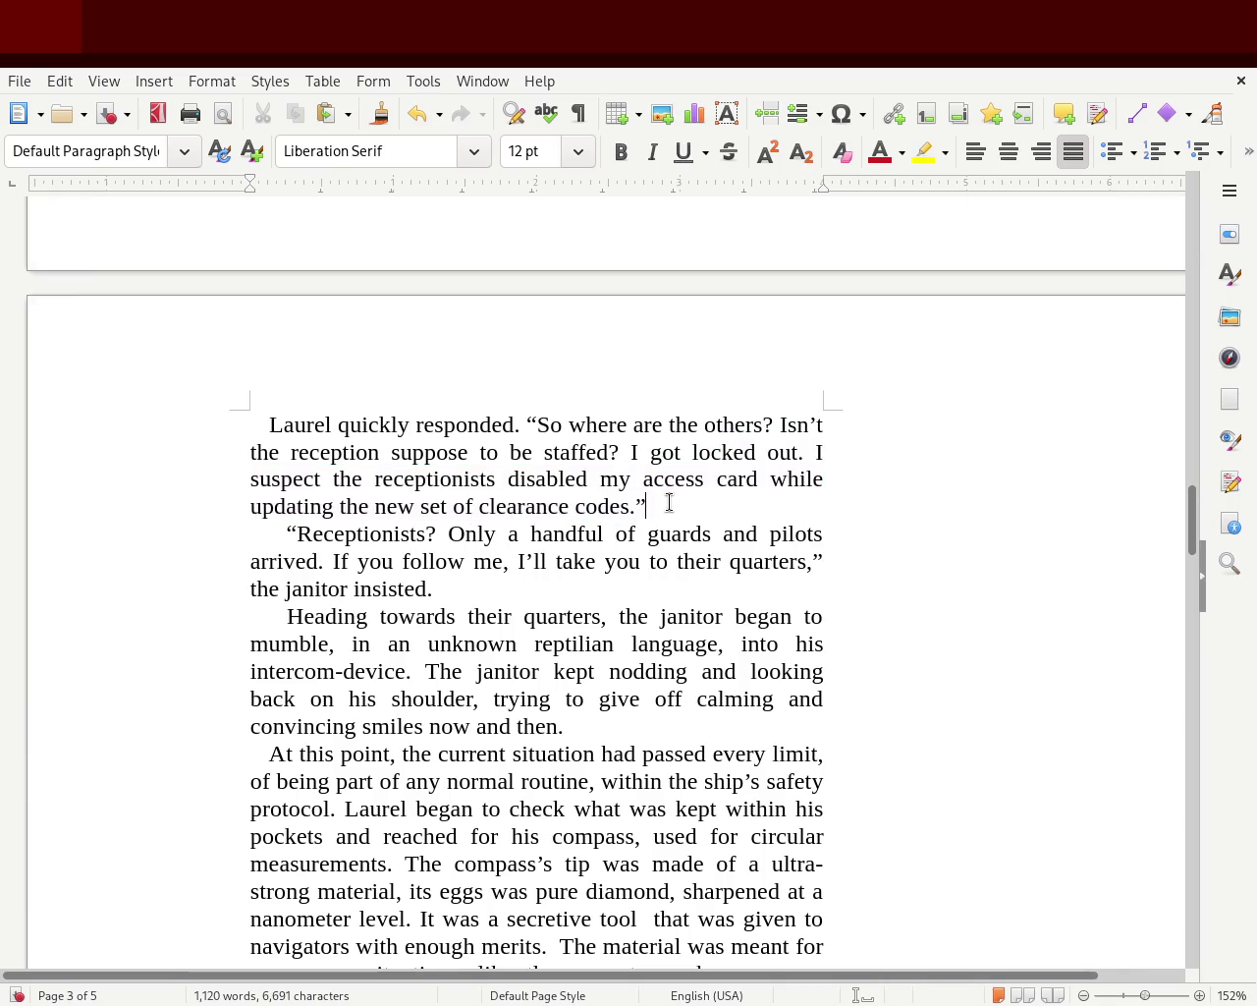
{"action": "mouse_move", "coordinate": [519, 533]}
{"action": "left_mouse_down"}
{"action": "mouse_move", "coordinate": [695, 535]}
{"action": "mouse_move", "coordinate": [713, 562]}
{"action": "mouse_move", "coordinate": [304, 562]}
{"action": "mouse_move", "coordinate": [816, 558]}
{"action": "mouse_move", "coordinate": [587, 586]}
{"action": "left_mouse_up"}
{"action": "left_click", "coordinate": [544, 588]}
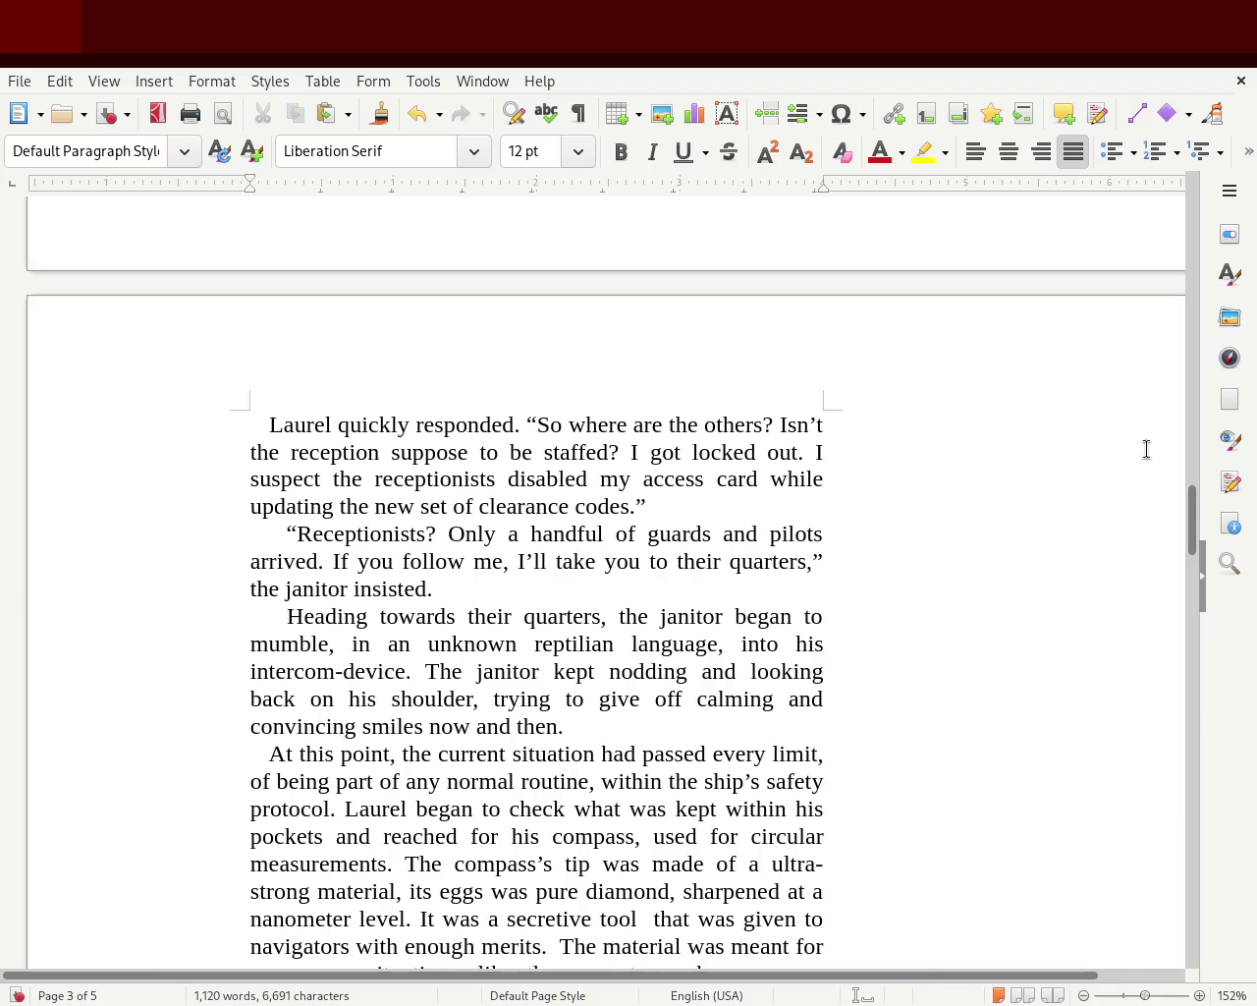
{"action": "left_click_drag", "start_coordinate": [1179, 511], "coordinate": [1183, 535]}
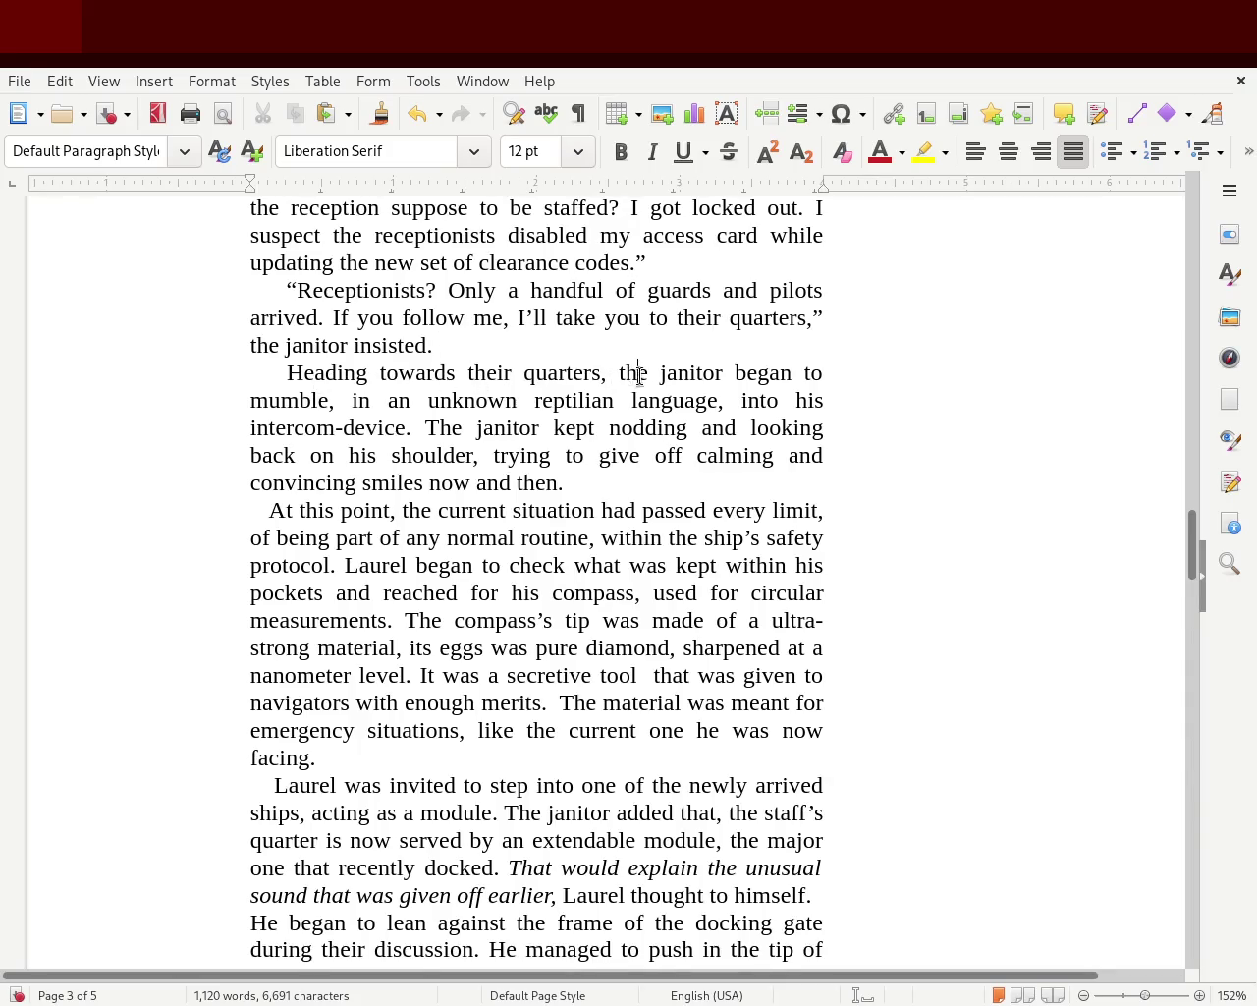
{"action": "left_click_drag", "start_coordinate": [637, 374], "coordinate": [826, 389]}
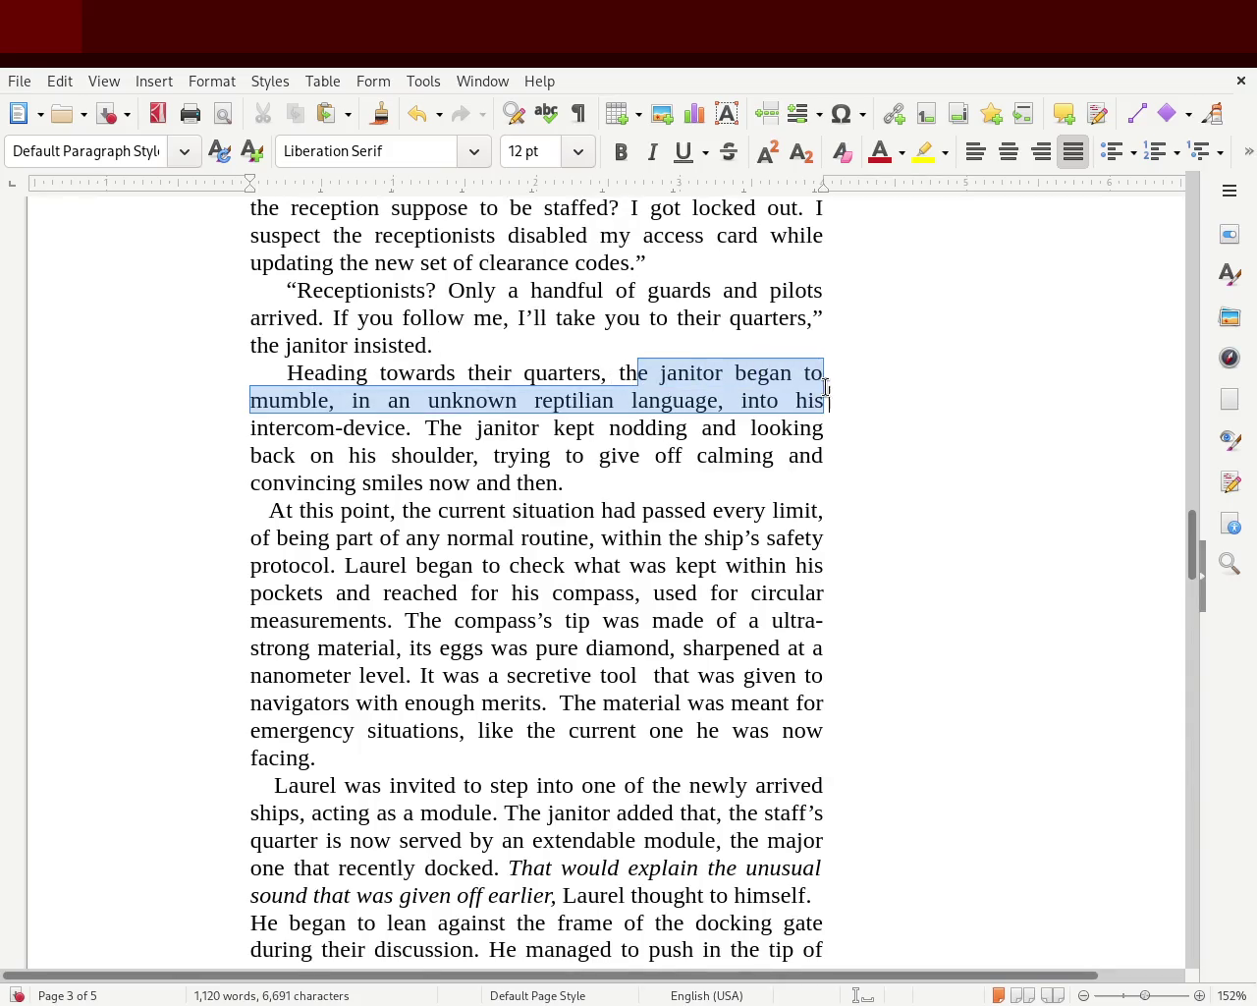
{"action": "left_click", "coordinate": [444, 434]}
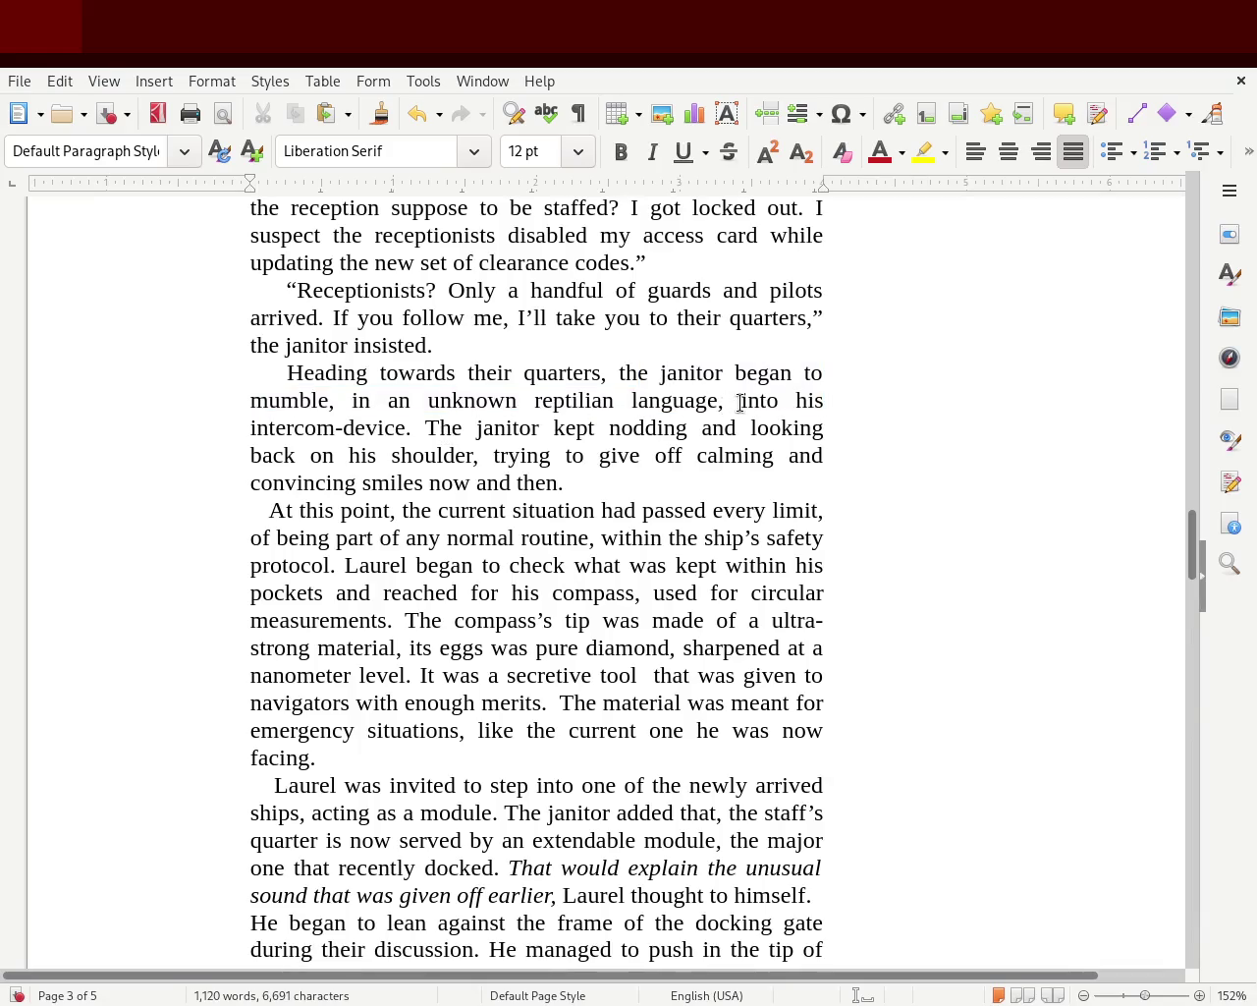
{"action": "left_click_drag", "start_coordinate": [740, 401], "coordinate": [410, 431]}
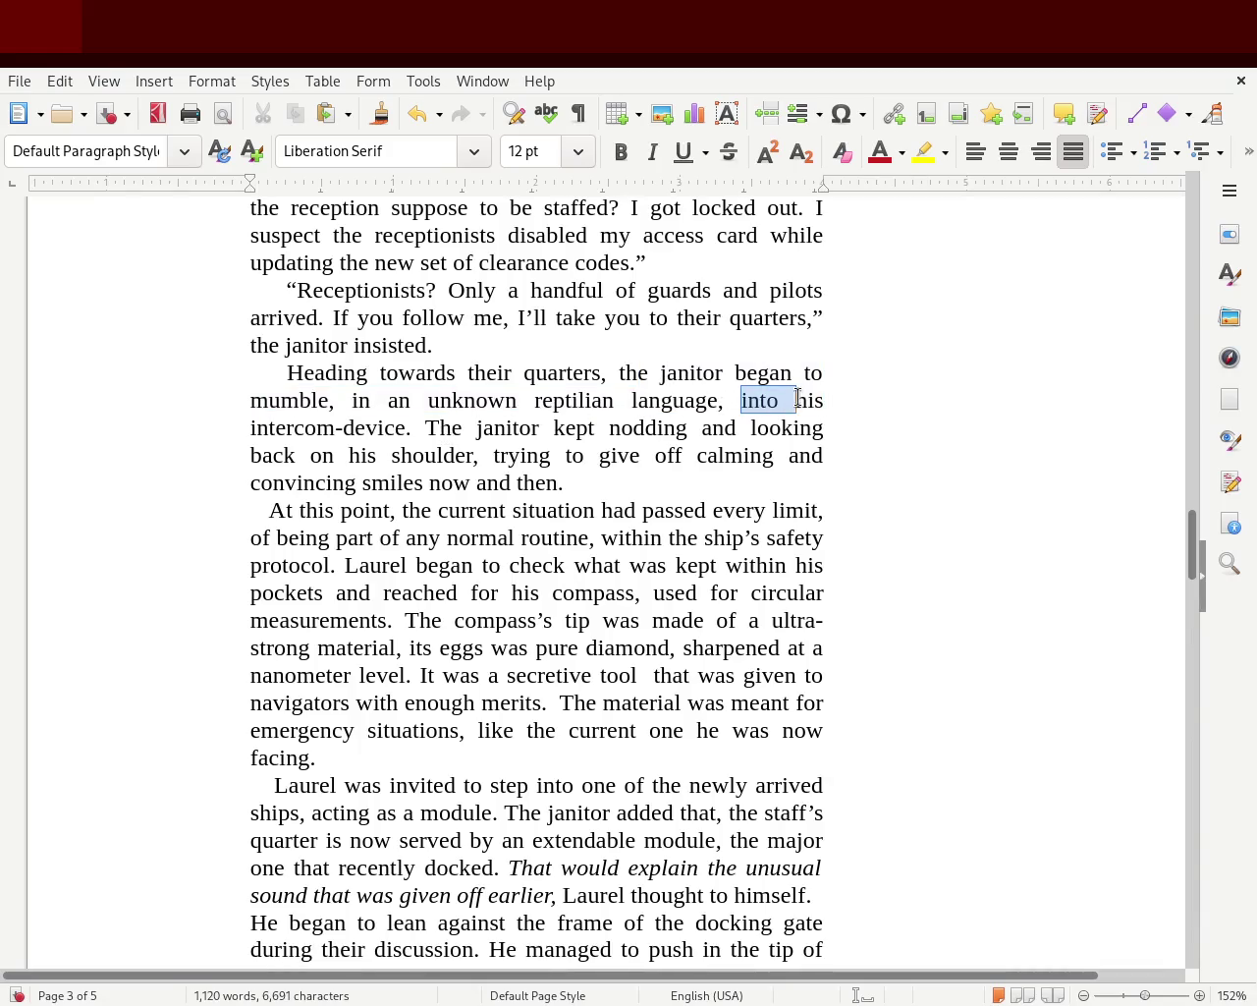
{"action": "left_click", "coordinate": [445, 433]}
{"action": "mouse_move", "coordinate": [424, 429]}
{"action": "left_mouse_down"}
{"action": "mouse_move", "coordinate": [780, 428]}
{"action": "mouse_move", "coordinate": [331, 472]}
{"action": "mouse_move", "coordinate": [488, 453]}
{"action": "mouse_move", "coordinate": [827, 453]}
{"action": "mouse_move", "coordinate": [364, 508]}
{"action": "mouse_move", "coordinate": [583, 482]}
{"action": "left_mouse_up"}
{"action": "left_click", "coordinate": [586, 485]}
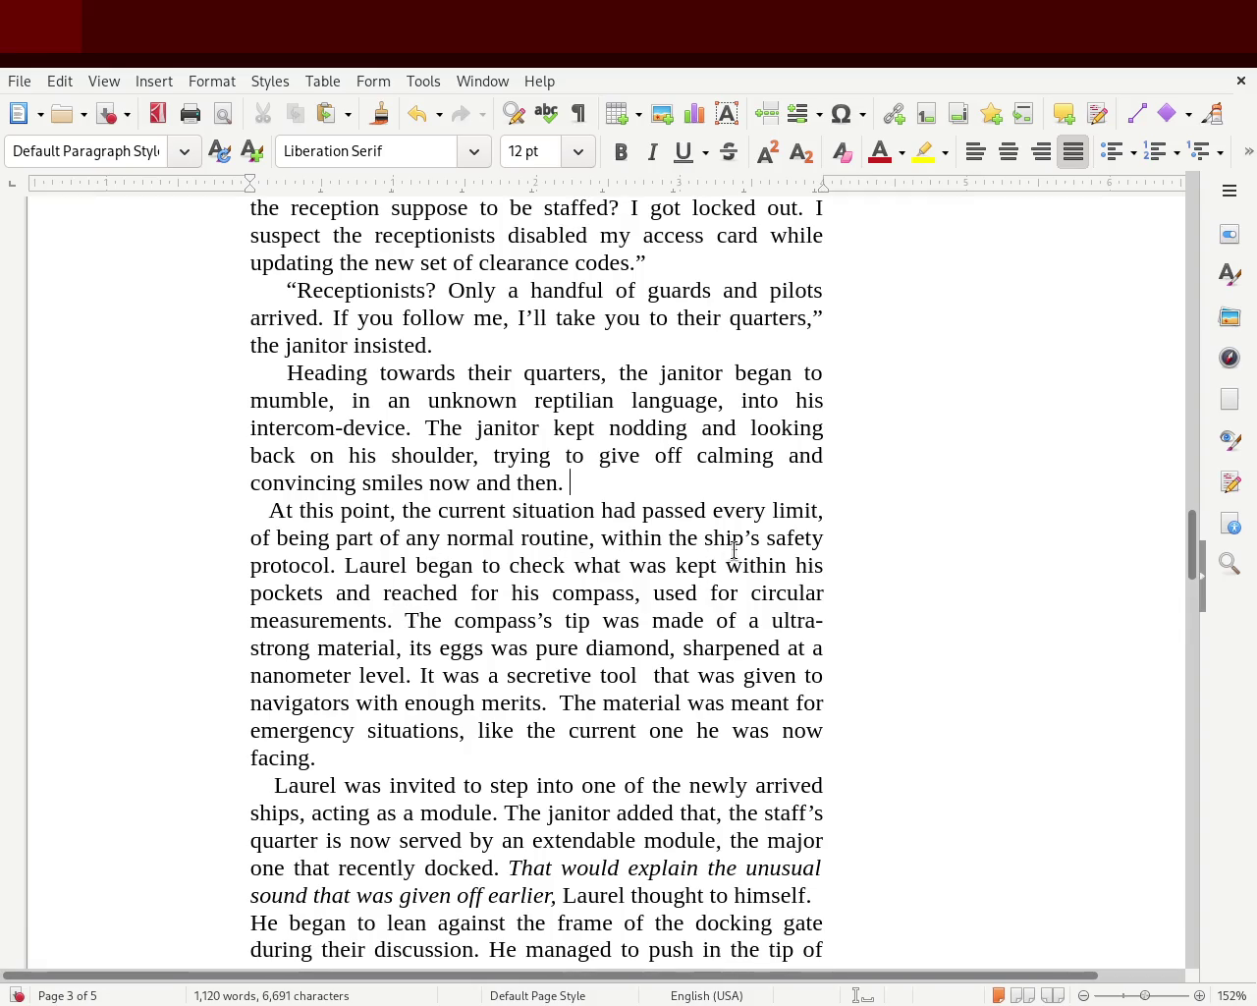
{"action": "left_click_drag", "start_coordinate": [344, 565], "coordinate": [779, 561]}
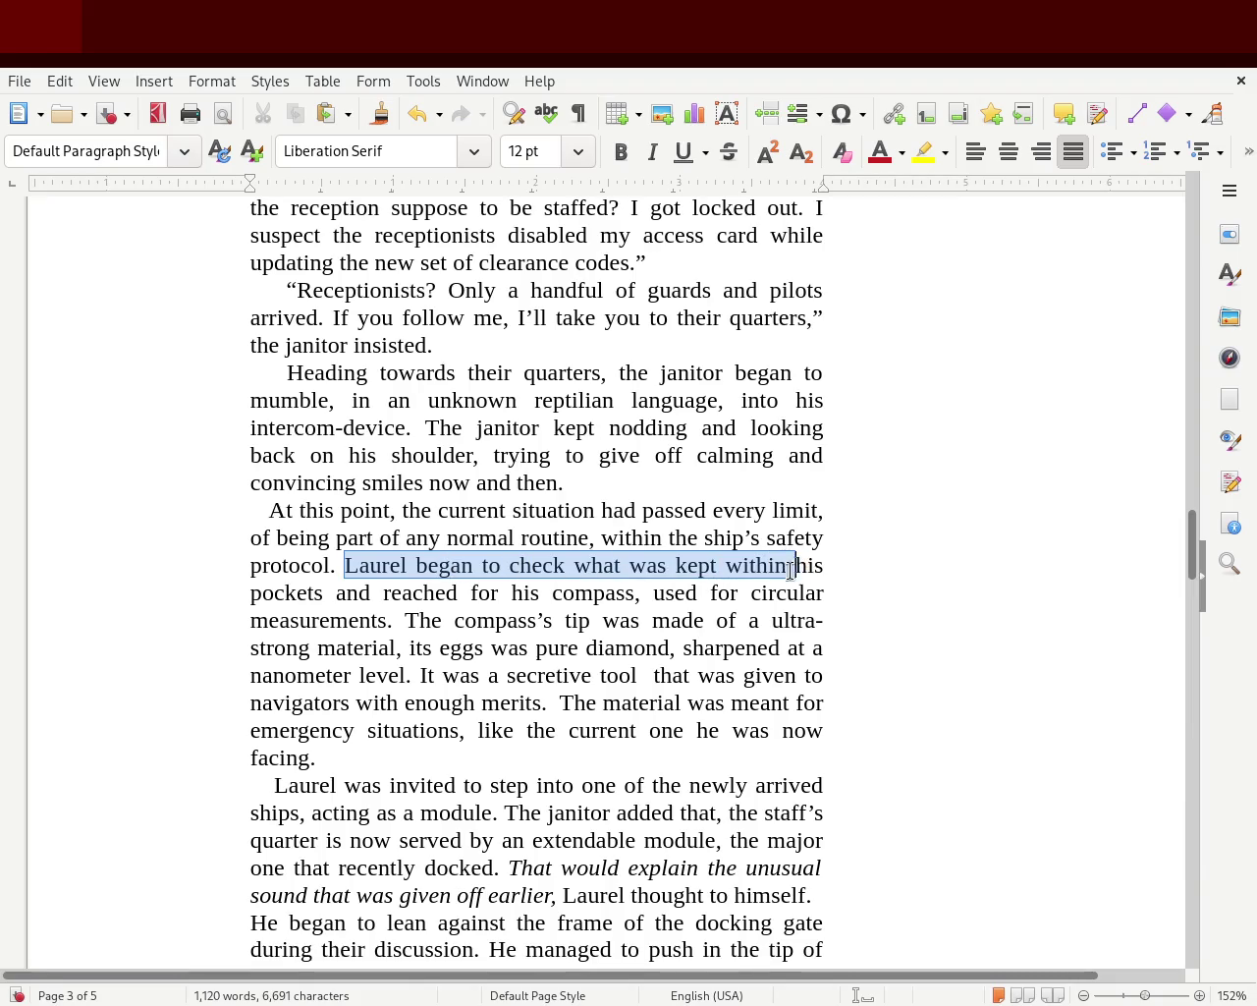
- Insert 'of' before 'pure' so the compass line reads 'its eggs was of pure diamond'
{"action": "mouse_move", "coordinate": [779, 561]}
{"action": "left_mouse_down"}
{"action": "mouse_move", "coordinate": [528, 586]}
{"action": "mouse_move", "coordinate": [634, 592]}
{"action": "left_mouse_up"}
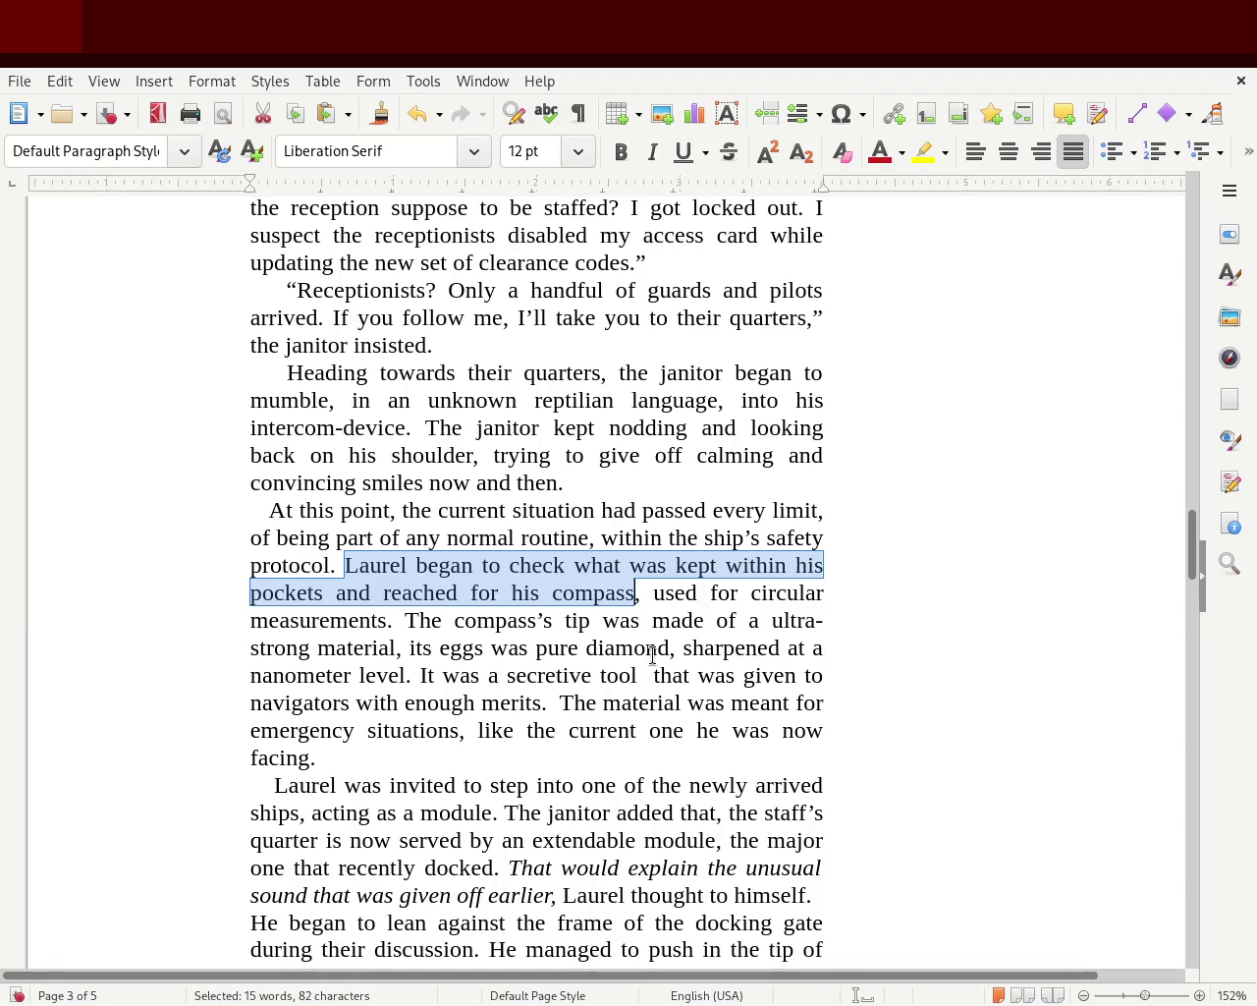
{"action": "left_click", "coordinate": [656, 648]}
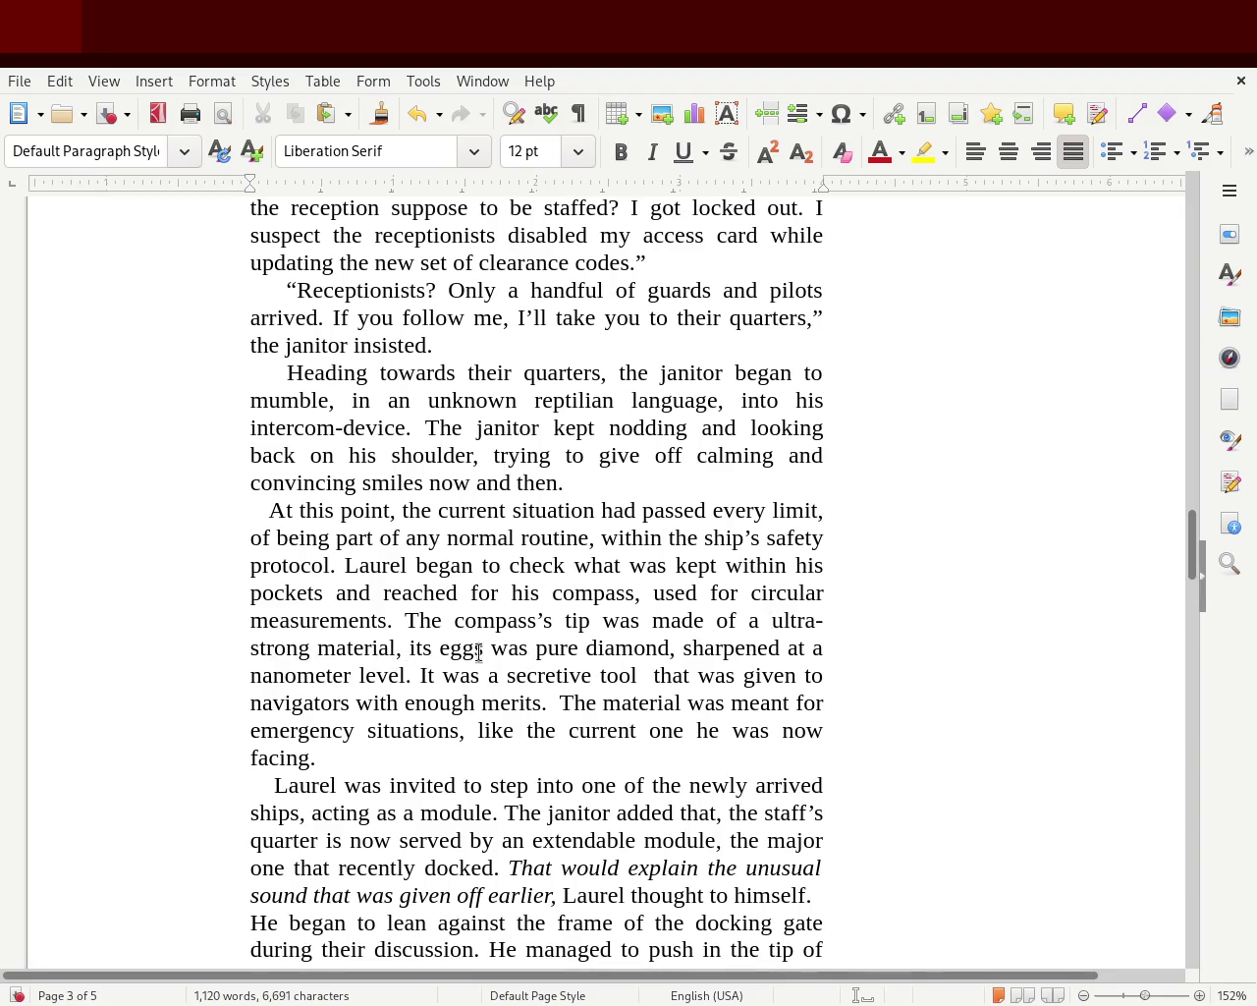
{"action": "type", "text": "of"}
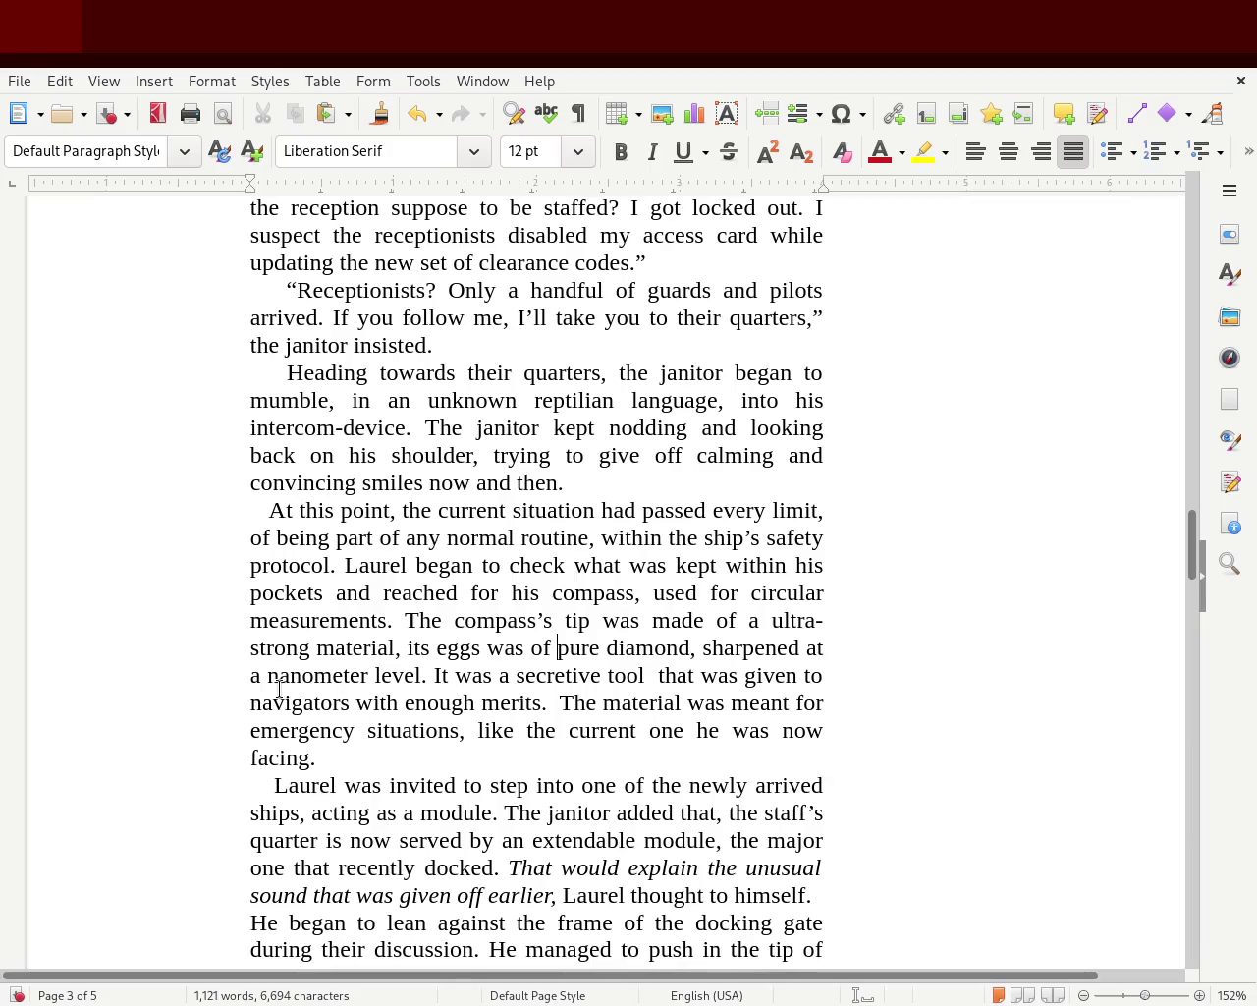
- Proofread the following sentences about the secretive tool, the material's purpose and the module phrase
{"action": "mouse_move", "coordinate": [555, 676]}
{"action": "left_mouse_down"}
{"action": "mouse_move", "coordinate": [809, 676]}
{"action": "mouse_move", "coordinate": [651, 703]}
{"action": "mouse_move", "coordinate": [389, 717]}
{"action": "mouse_move", "coordinate": [482, 703]}
{"action": "mouse_move", "coordinate": [785, 703]}
{"action": "mouse_move", "coordinate": [401, 737]}
{"action": "mouse_move", "coordinate": [812, 742]}
{"action": "left_mouse_up"}
{"action": "left_click", "coordinate": [564, 703]}
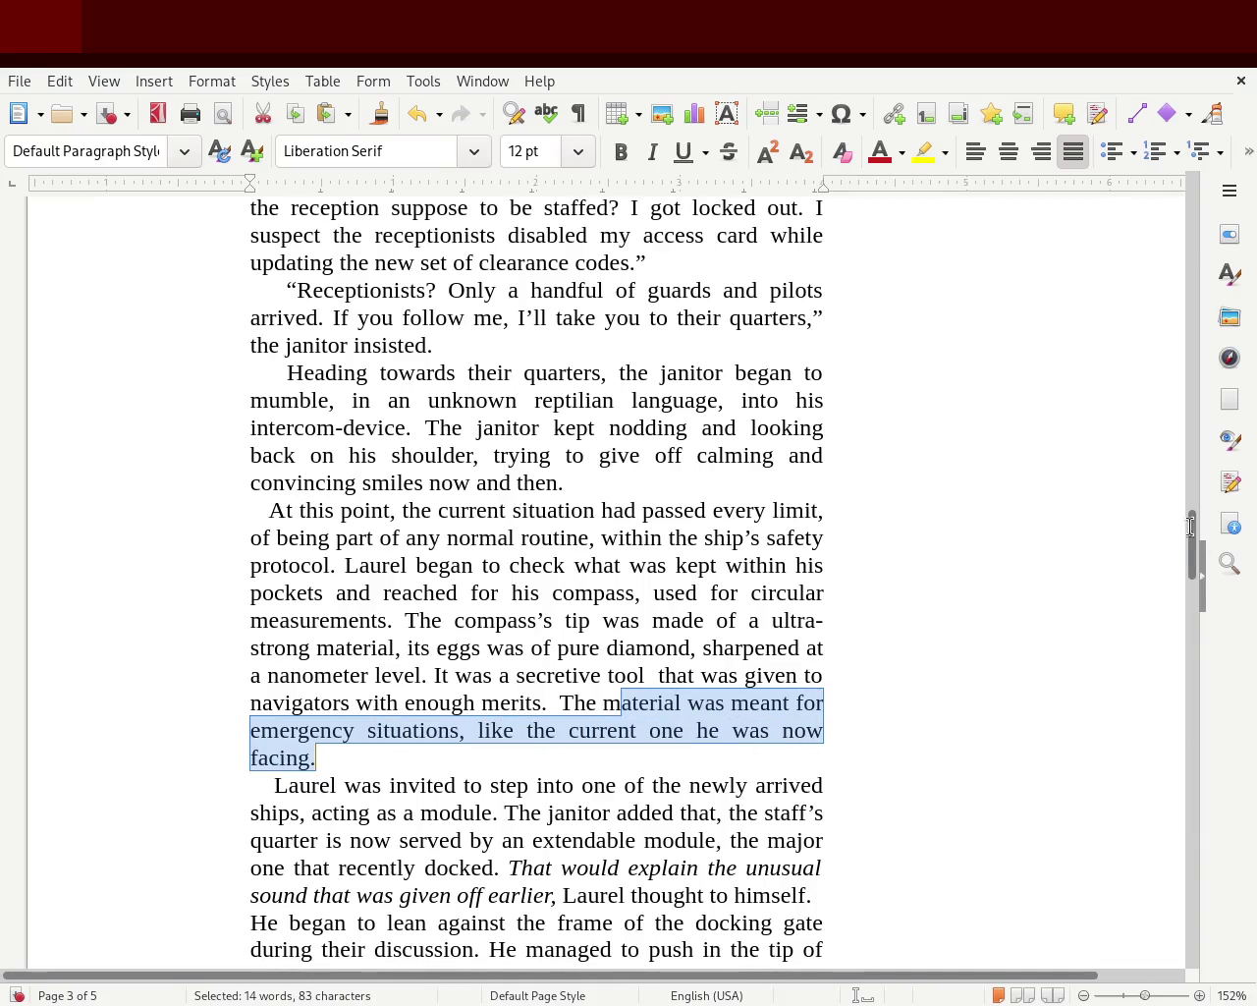
{"action": "left_click_drag", "start_coordinate": [1195, 550], "coordinate": [1194, 583]}
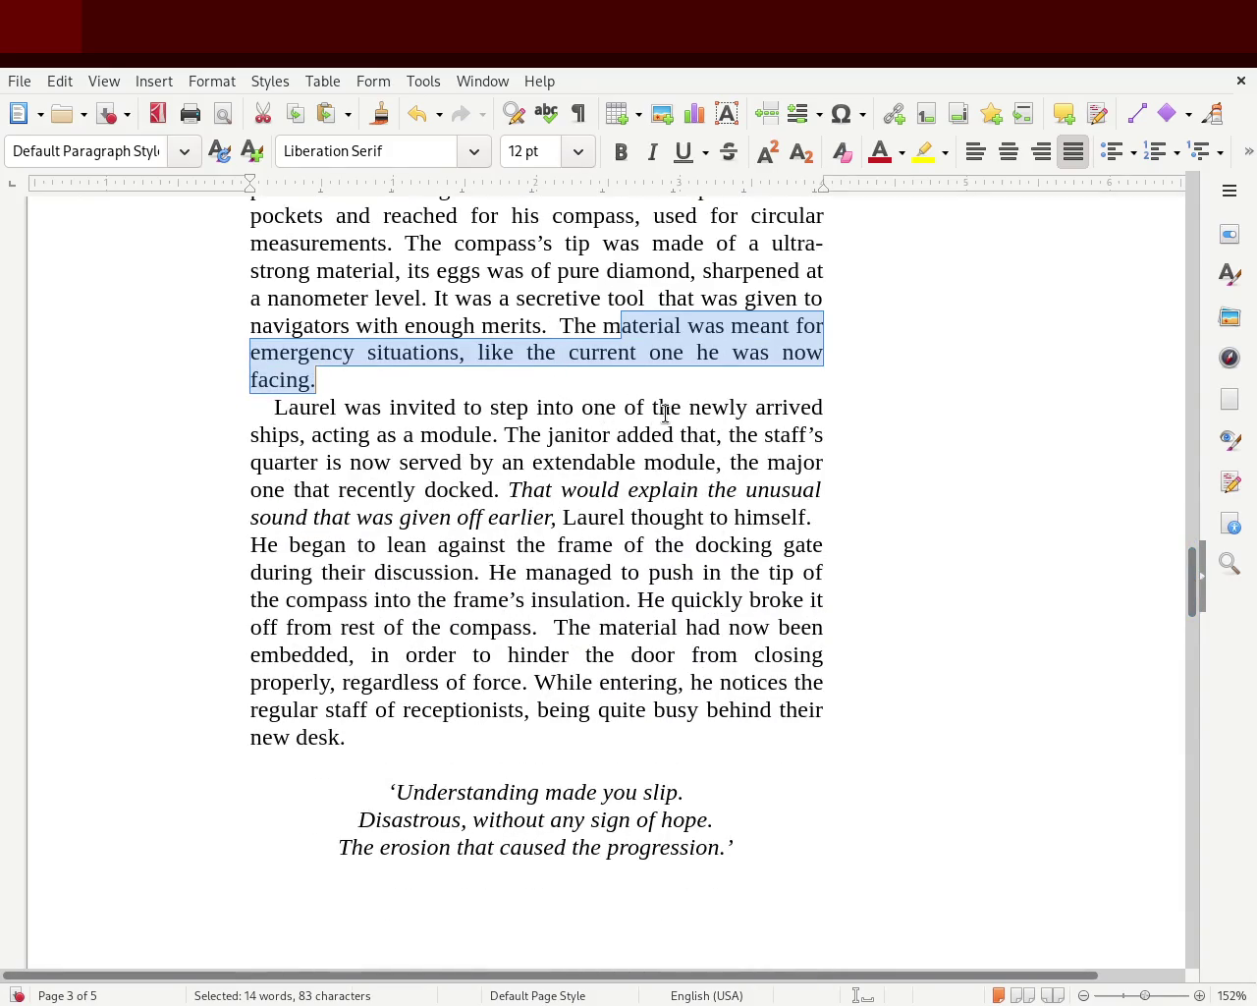
{"action": "left_click_drag", "start_coordinate": [313, 436], "coordinate": [487, 426]}
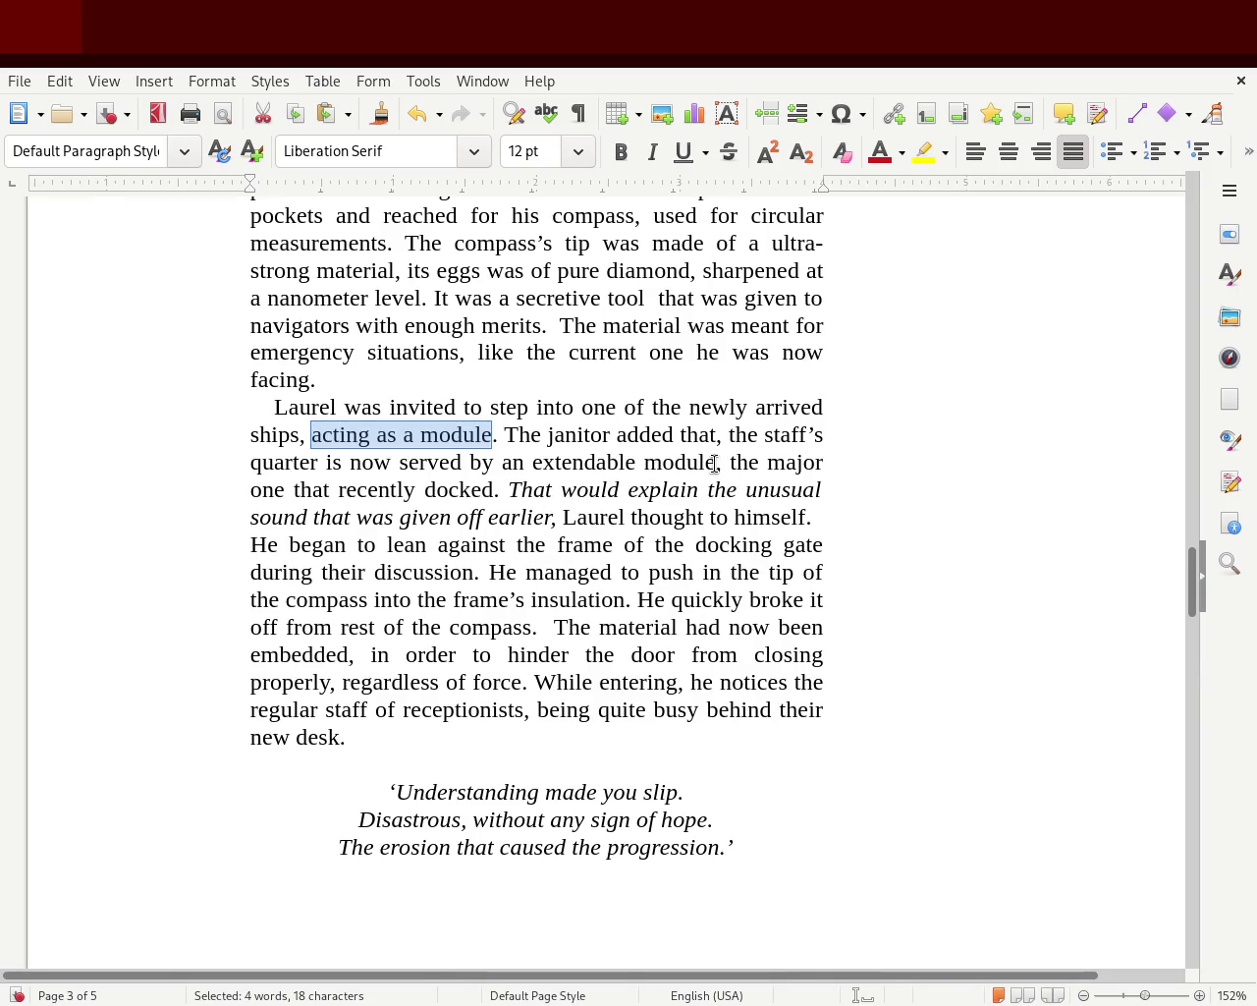
- Italicize the phrase about the staff's quarter
{"action": "mouse_move", "coordinate": [714, 463]}
{"action": "left_mouse_down"}
{"action": "mouse_move", "coordinate": [729, 434]}
{"action": "mouse_move", "coordinate": [761, 430]}
{"action": "mouse_move", "coordinate": [723, 407]}
{"action": "mouse_move", "coordinate": [722, 420]}
{"action": "left_mouse_up"}
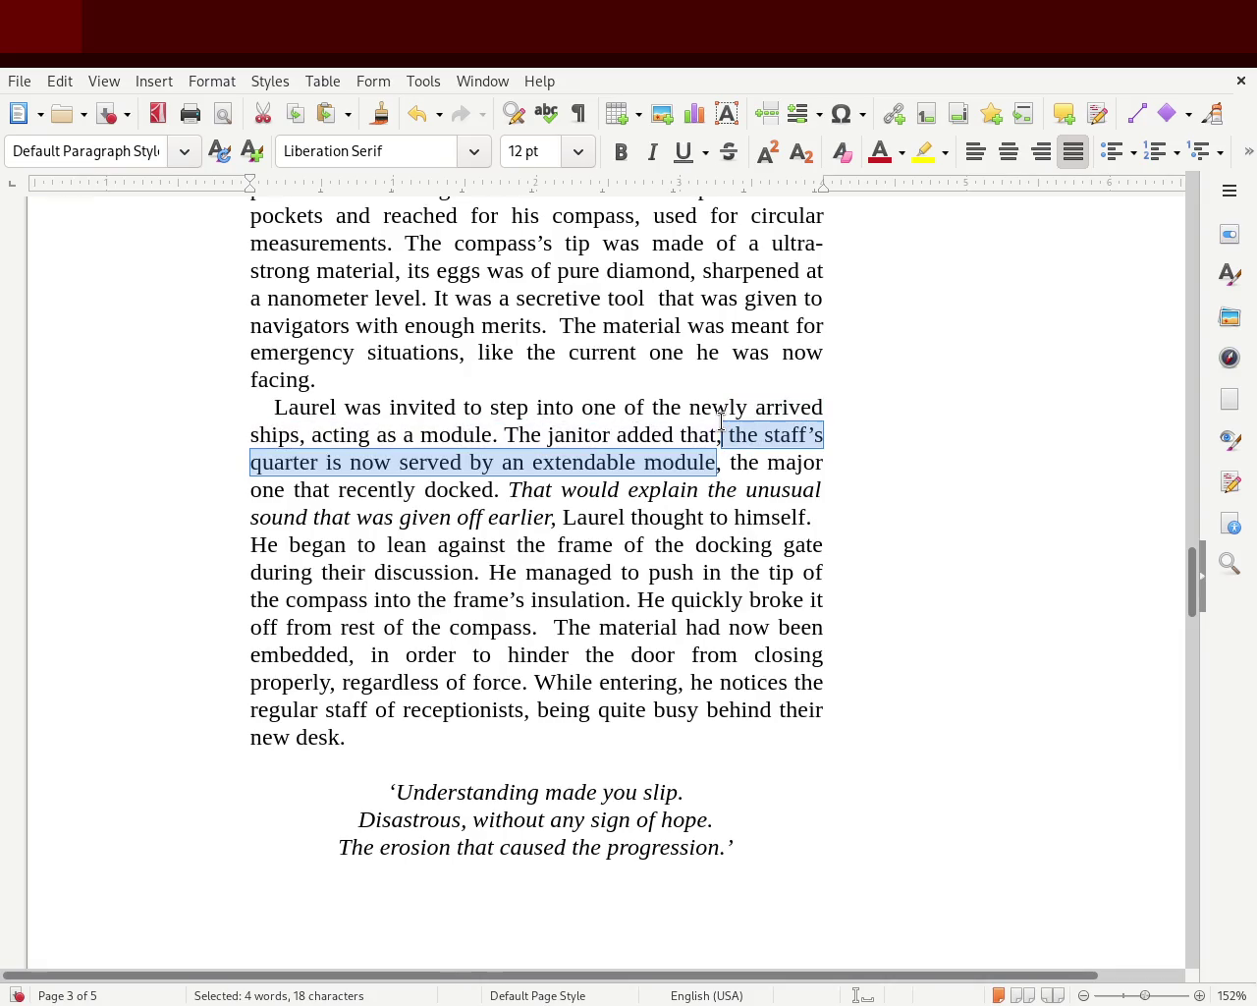
{"action": "left_click", "coordinate": [652, 152]}
{"action": "left_click", "coordinate": [654, 377]}
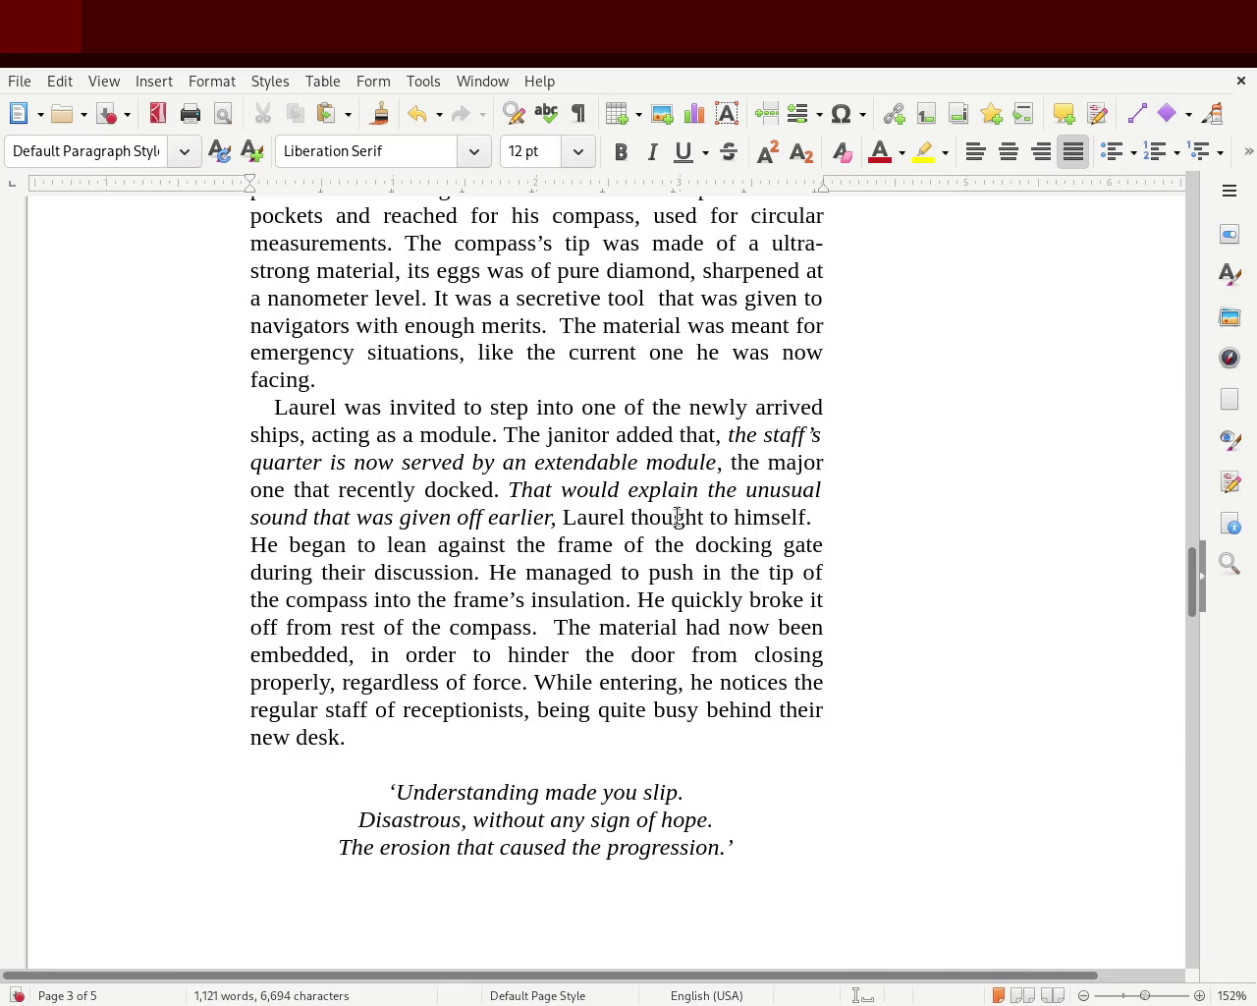
- Replace 'thought to himself' with 'realized' and place the caret at the start of 'He began'
{"action": "left_click_drag", "start_coordinate": [707, 518], "coordinate": [809, 520]}
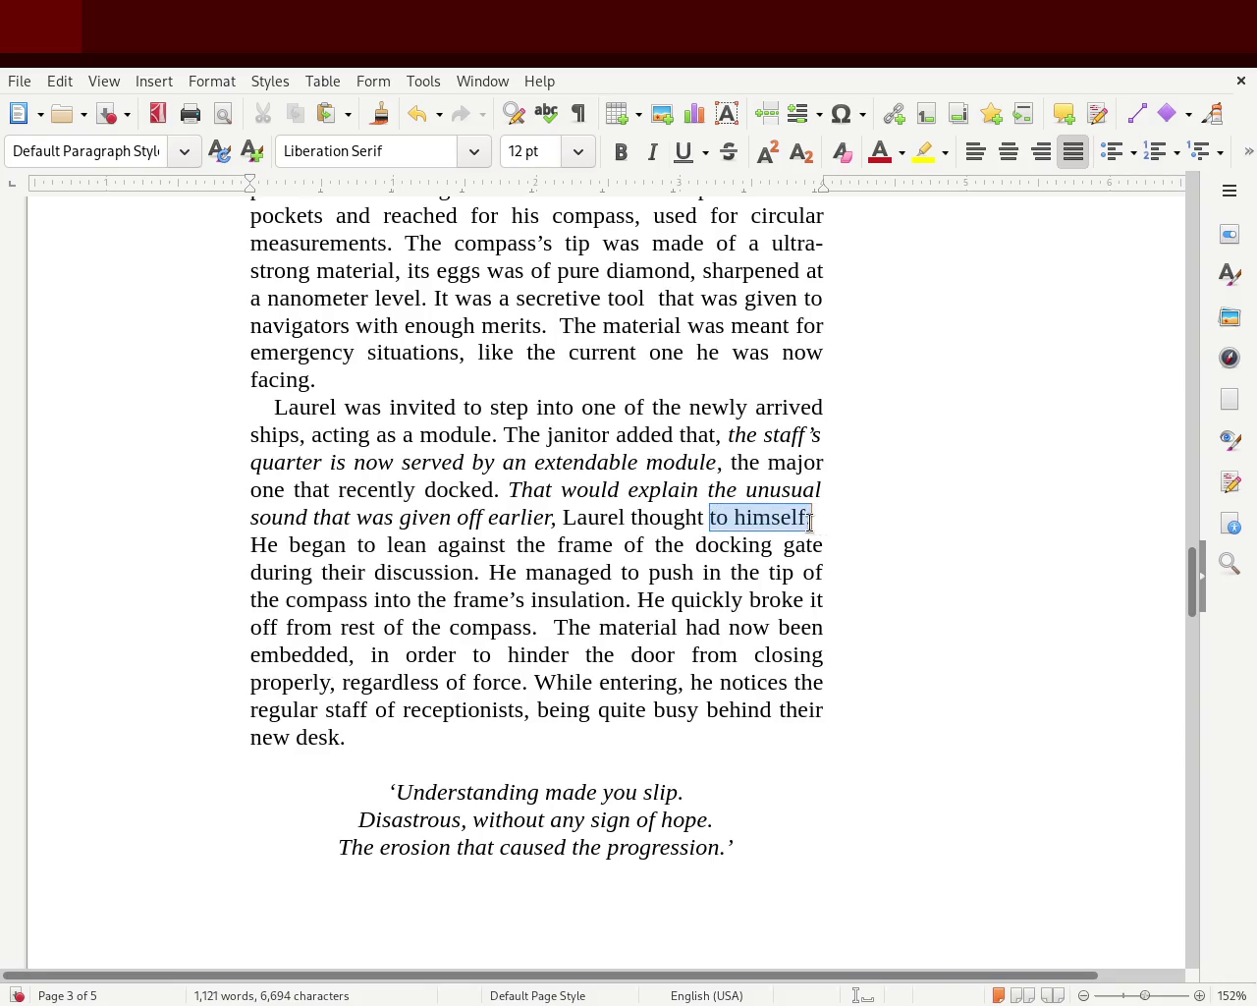
{"action": "double_click", "coordinate": [651, 517]}
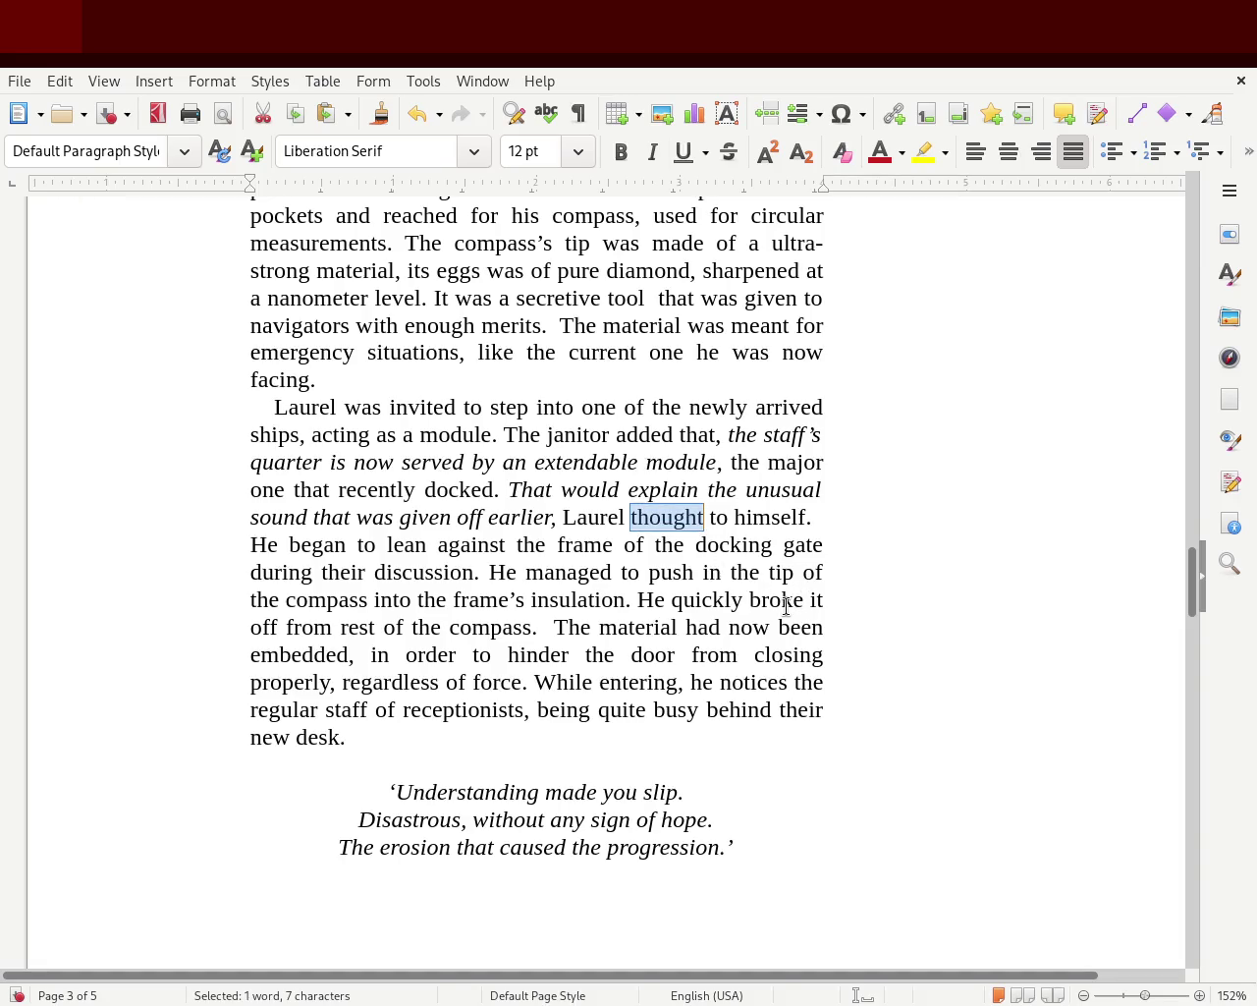
{"action": "type", "text": "realized"}
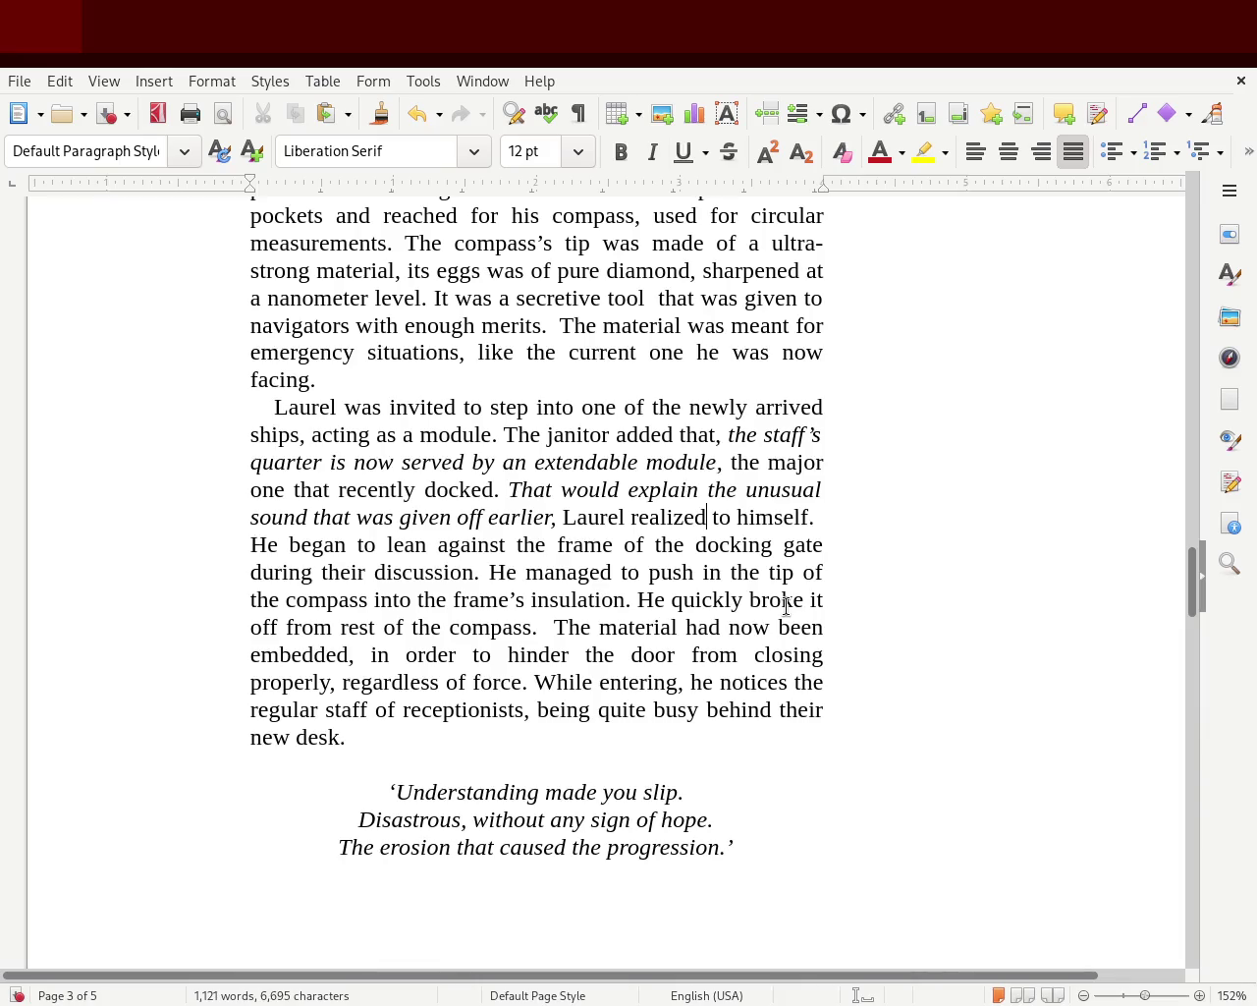
{"action": "key", "text": "Delete"}
{"action": "key", "text": "Delete"}
{"action": "key", "text": "Delete"}
{"action": "key", "text": "Delete"}
{"action": "key", "text": "Delete"}
{"action": "key", "text": "Delete"}
{"action": "key", "text": "Delete"}
{"action": "key", "text": "Delete"}
{"action": "key", "text": "Delete"}
{"action": "key", "text": "Delete"}
{"action": "key", "text": "Delete"}
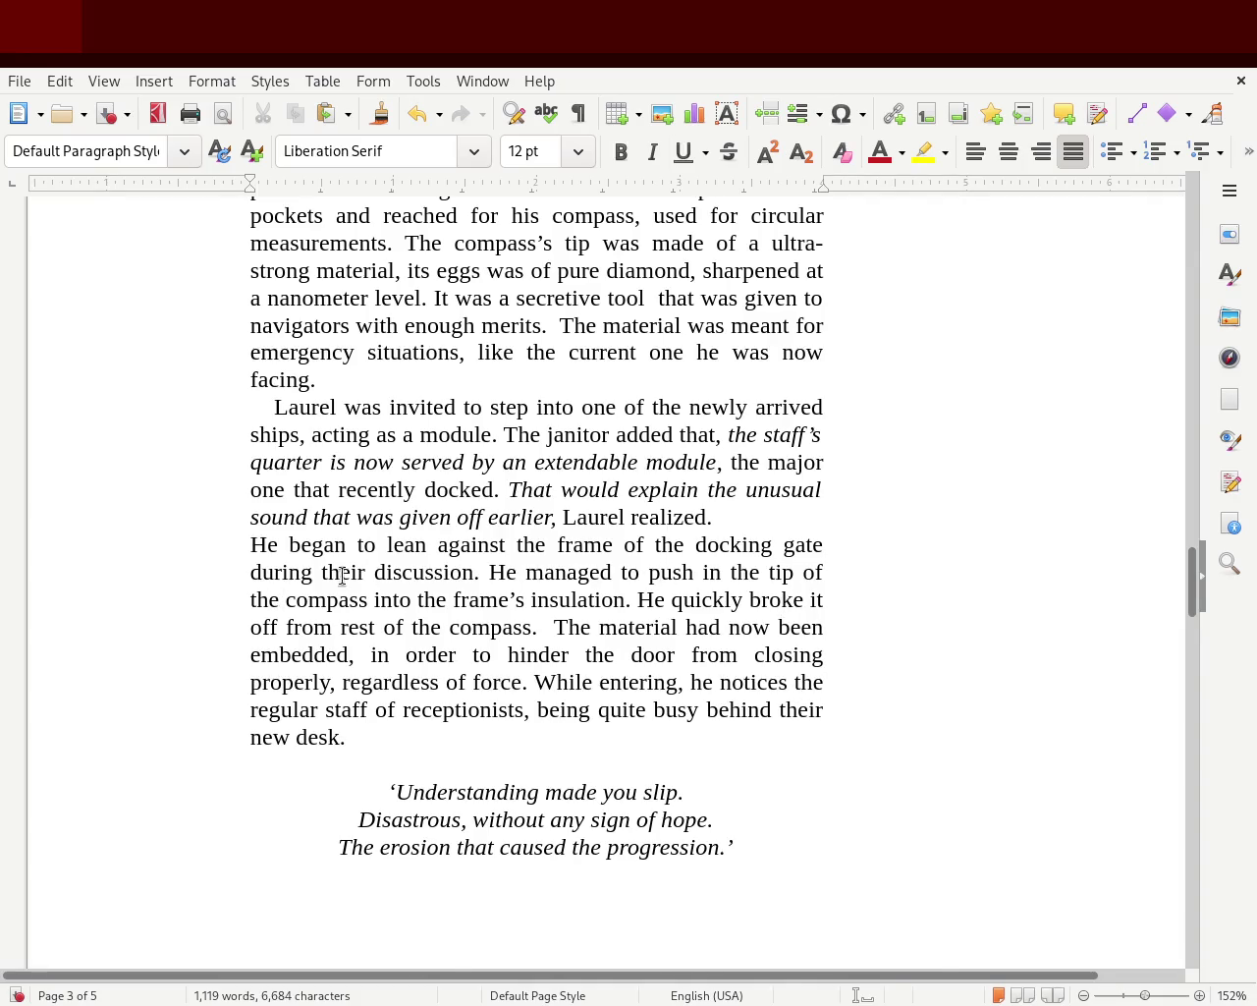
{"action": "left_click", "coordinate": [250, 548]}
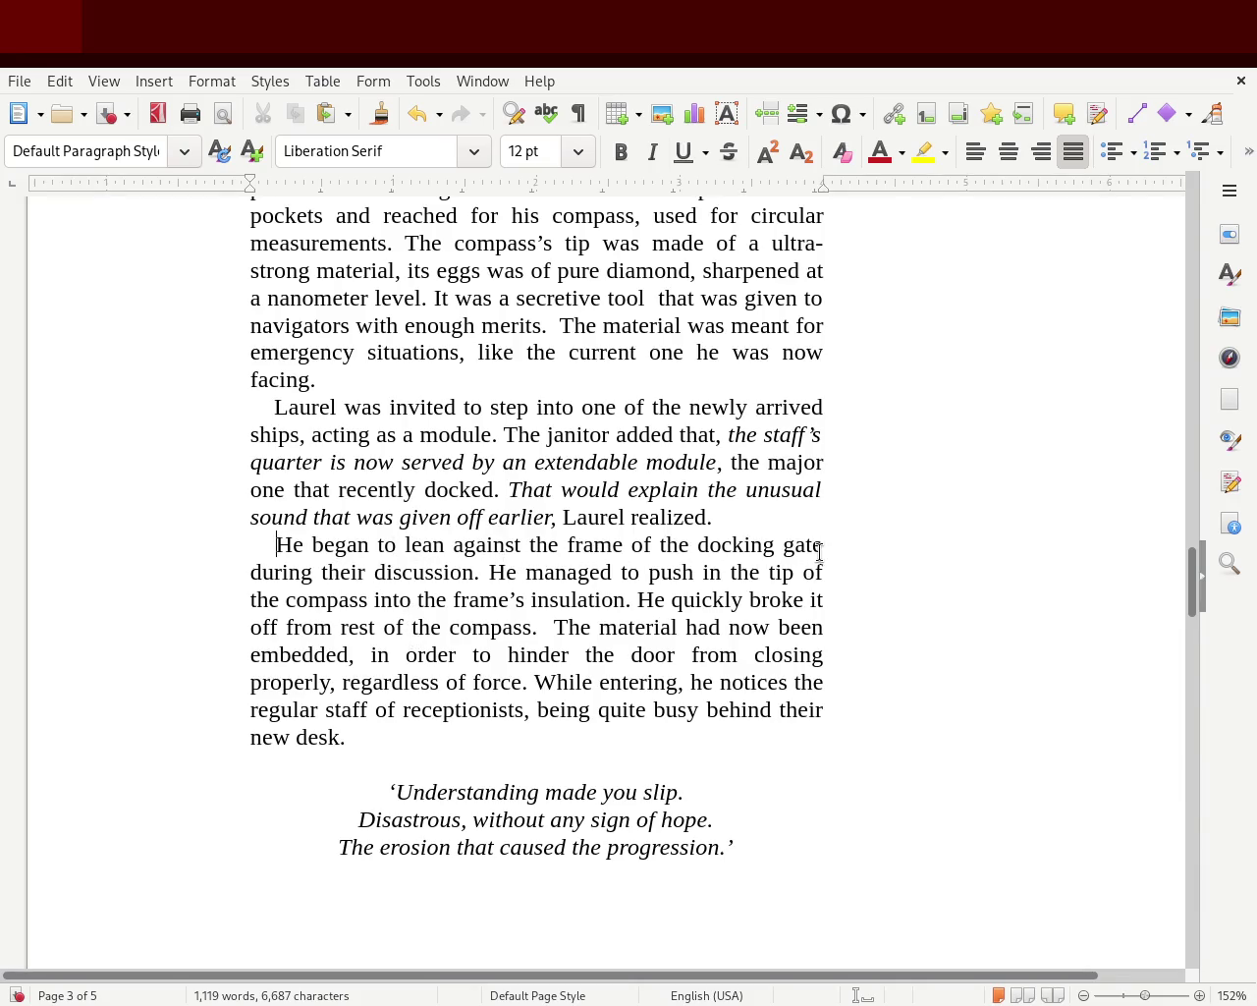
{"action": "left_click", "coordinate": [475, 572]}
- Replace 'broke' with 'detached' and retype the comma after 'embedded'
{"action": "double_click", "coordinate": [776, 599]}
{"action": "type", "text": "detached it off from rest of the compass.  The material had"}
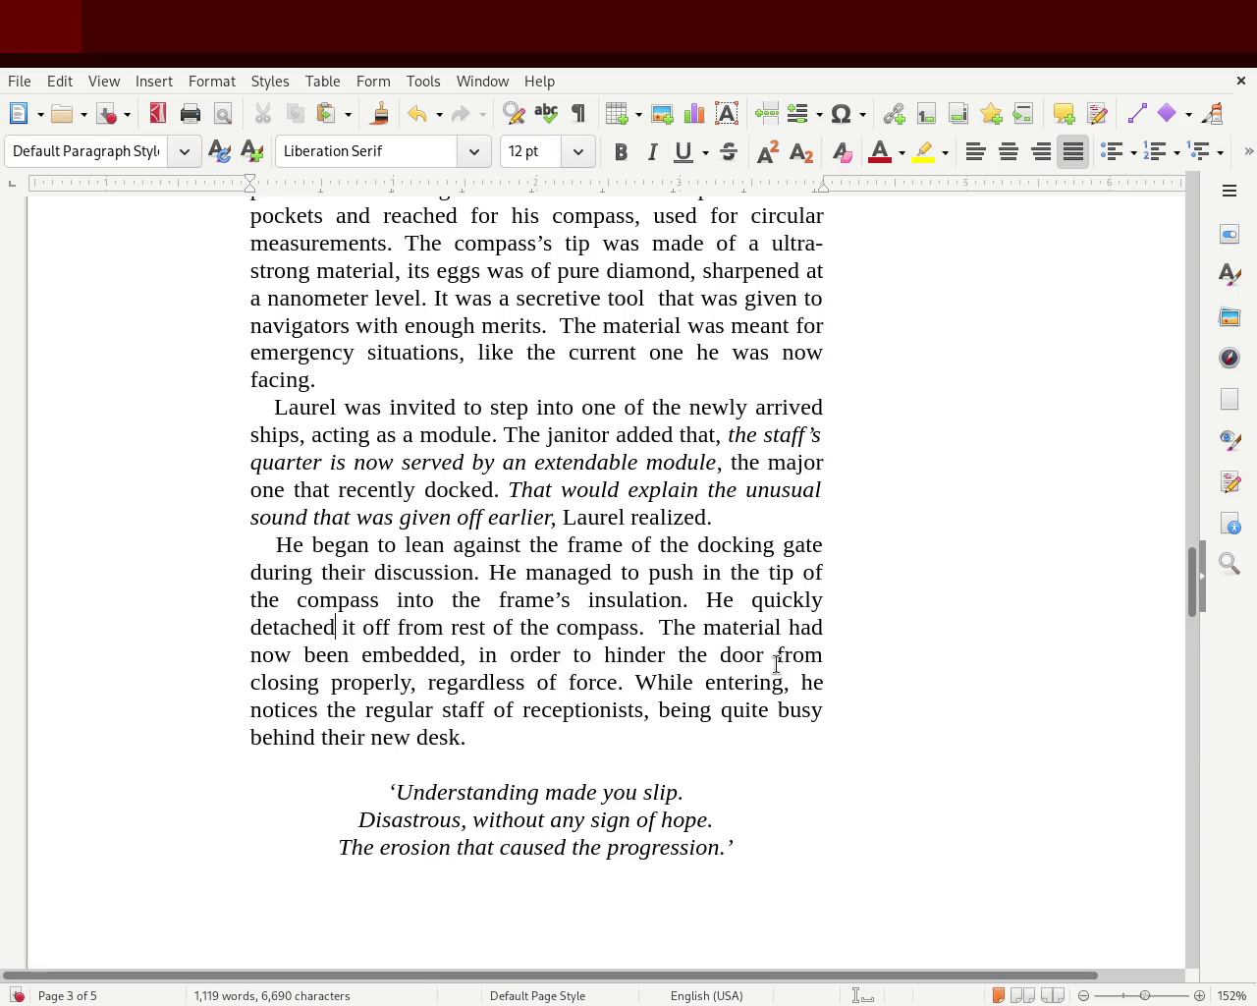
{"action": "left_click", "coordinate": [468, 653]}
{"action": "key", "text": "BackSpace"}
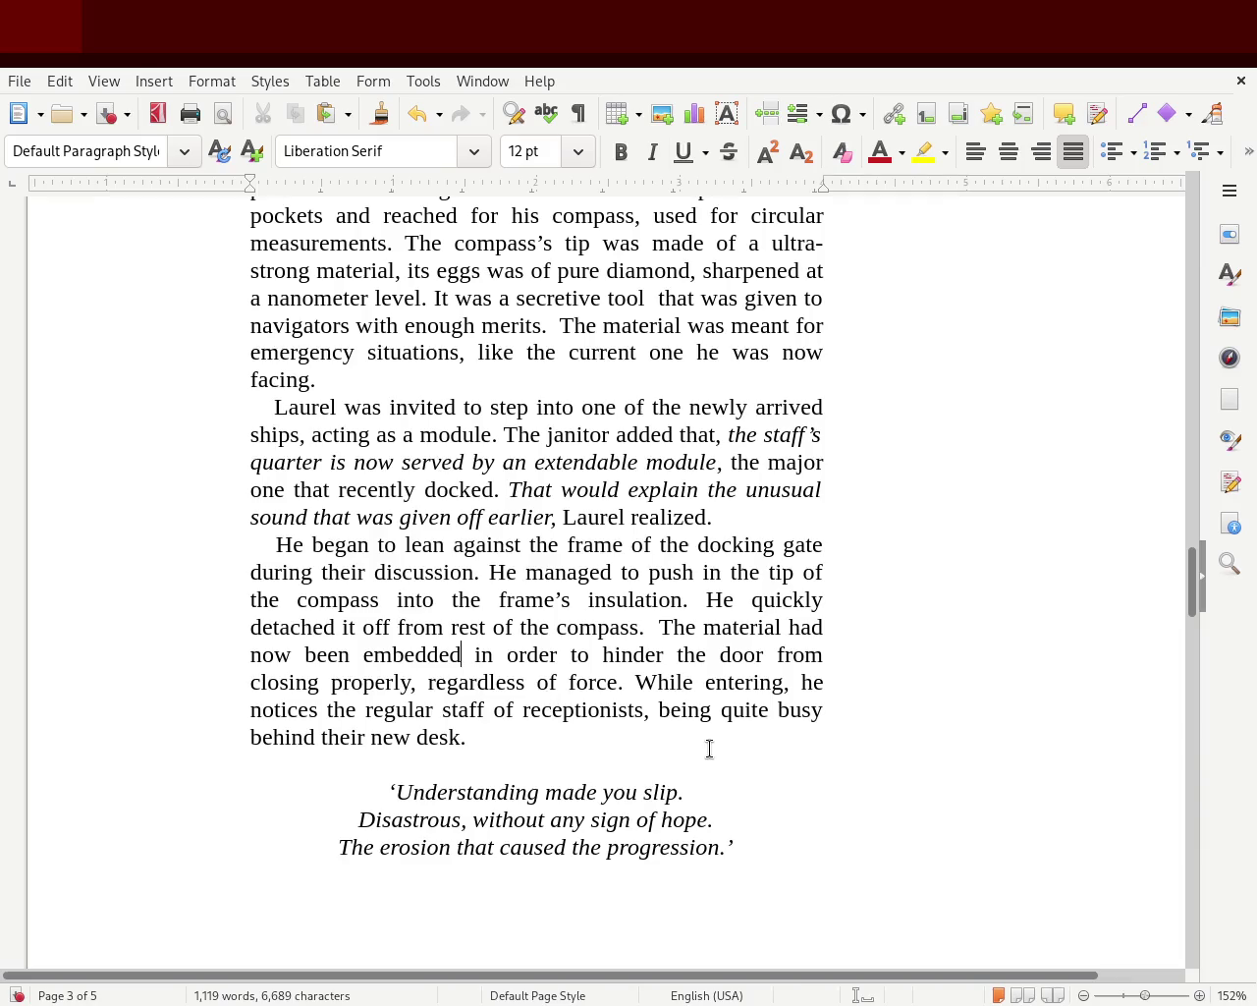
{"action": "type", "text": ","}
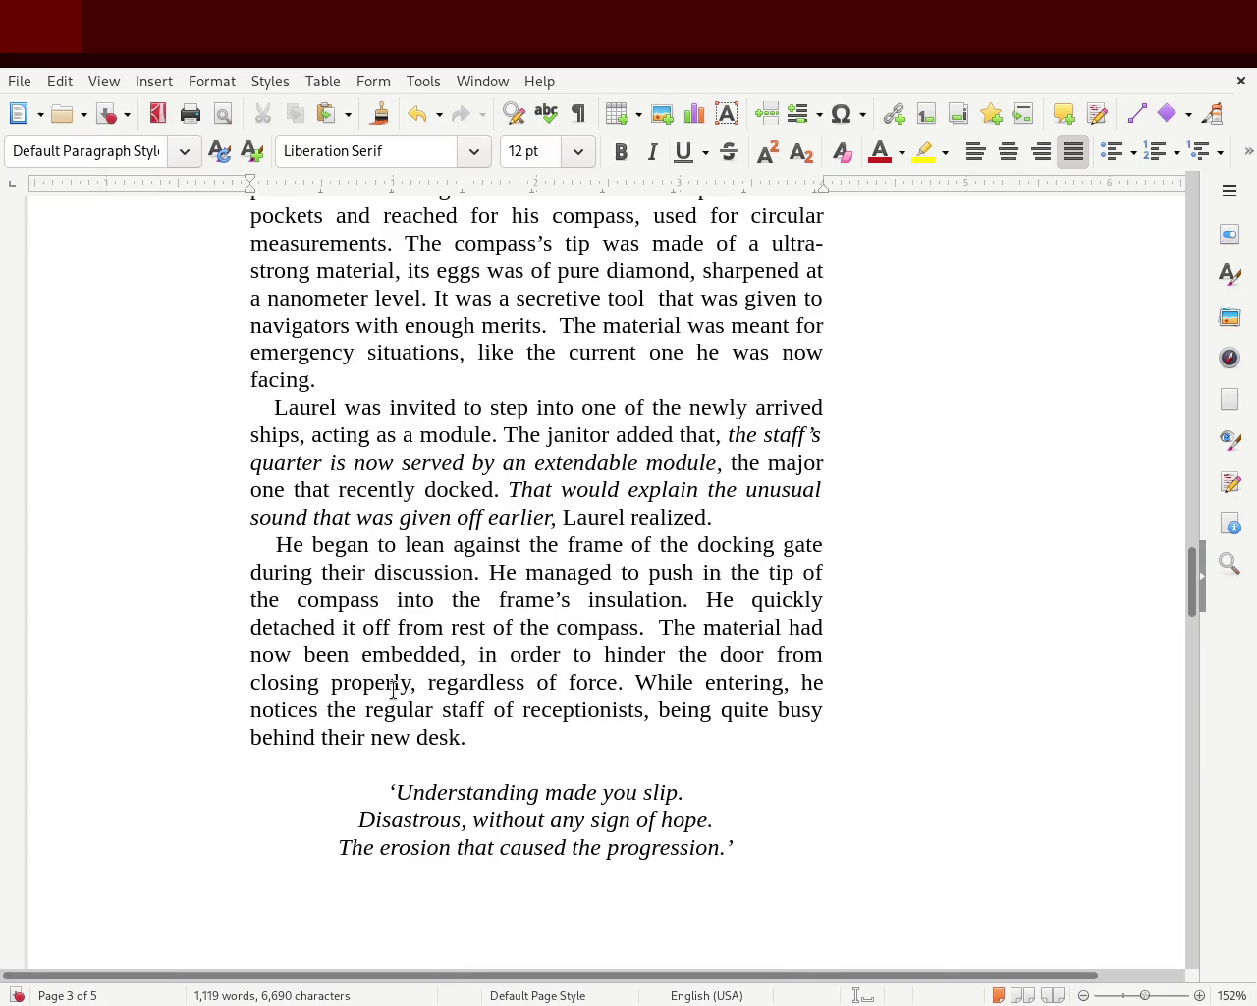
- Check the 'regardless of force' phrase, then return to the start of page 2
{"action": "mouse_move", "coordinate": [457, 681]}
{"action": "left_mouse_down"}
{"action": "mouse_move", "coordinate": [651, 682]}
{"action": "mouse_move", "coordinate": [596, 682]}
{"action": "left_mouse_up"}
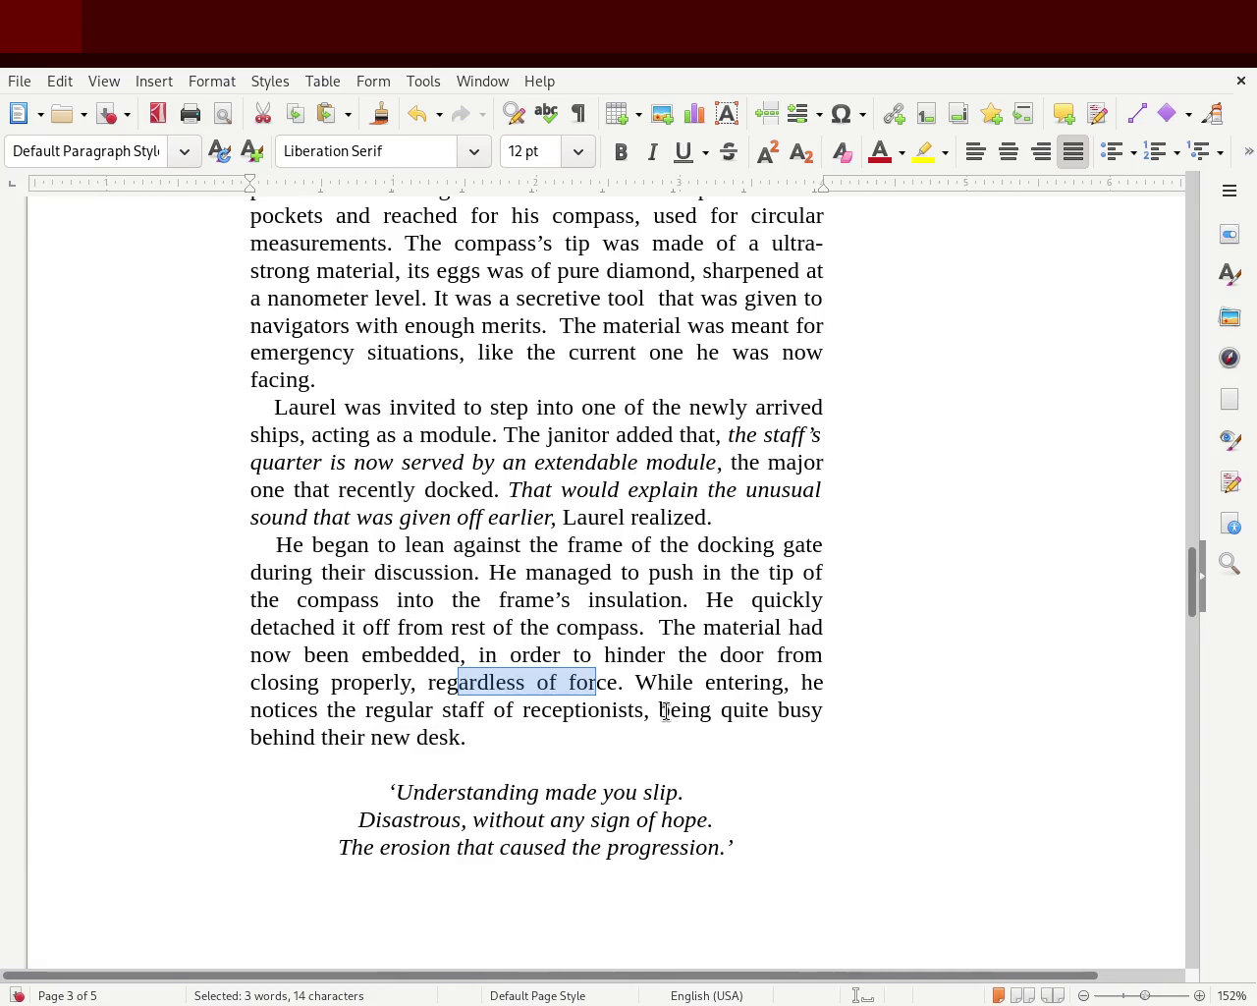
{"action": "left_click", "coordinate": [636, 682]}
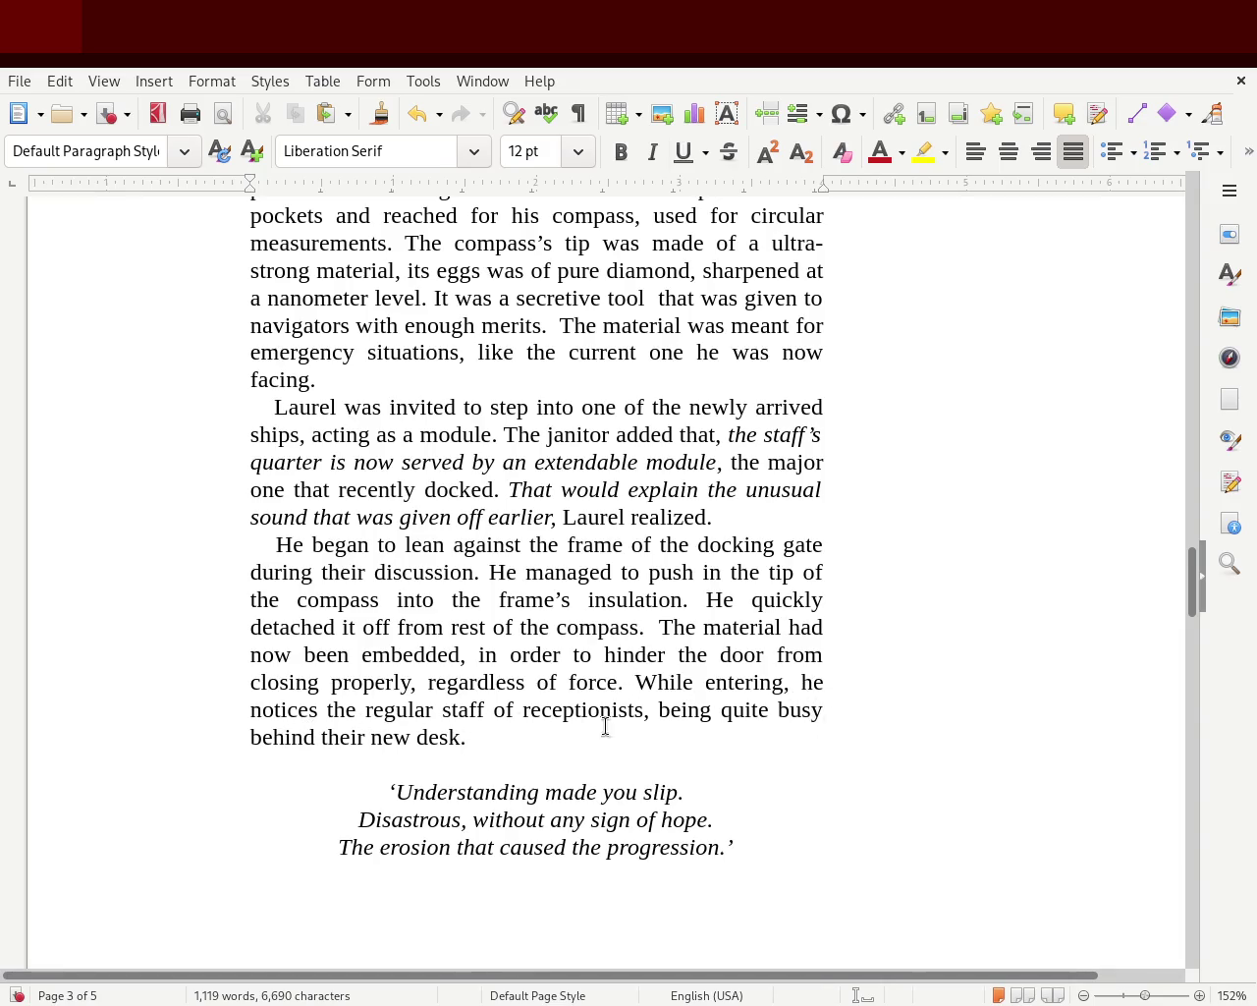
{"action": "scroll", "coordinate": [1188, 569], "scroll_direction": "up", "scroll_amount": 1}
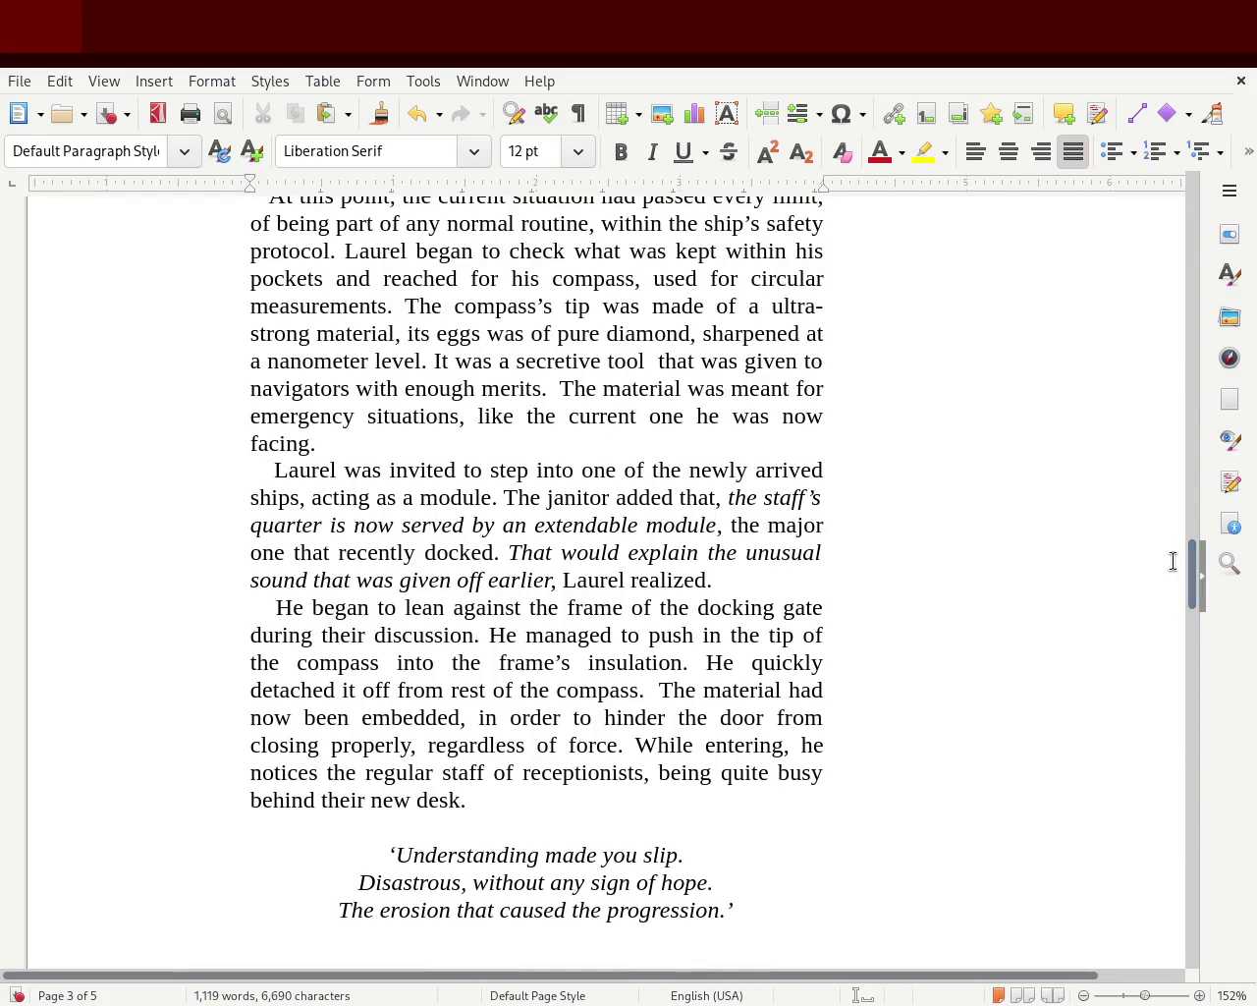
{"action": "scroll", "coordinate": [1193, 567], "scroll_direction": "up", "scroll_amount": 3}
{"action": "mouse_move", "coordinate": [1194, 568]}
{"action": "left_mouse_down"}
{"action": "mouse_move", "coordinate": [1191, 258]}
{"action": "mouse_move", "coordinate": [1187, 500]}
{"action": "mouse_move", "coordinate": [1193, 391]}
{"action": "mouse_move", "coordinate": [1189, 412]}
{"action": "left_mouse_up"}
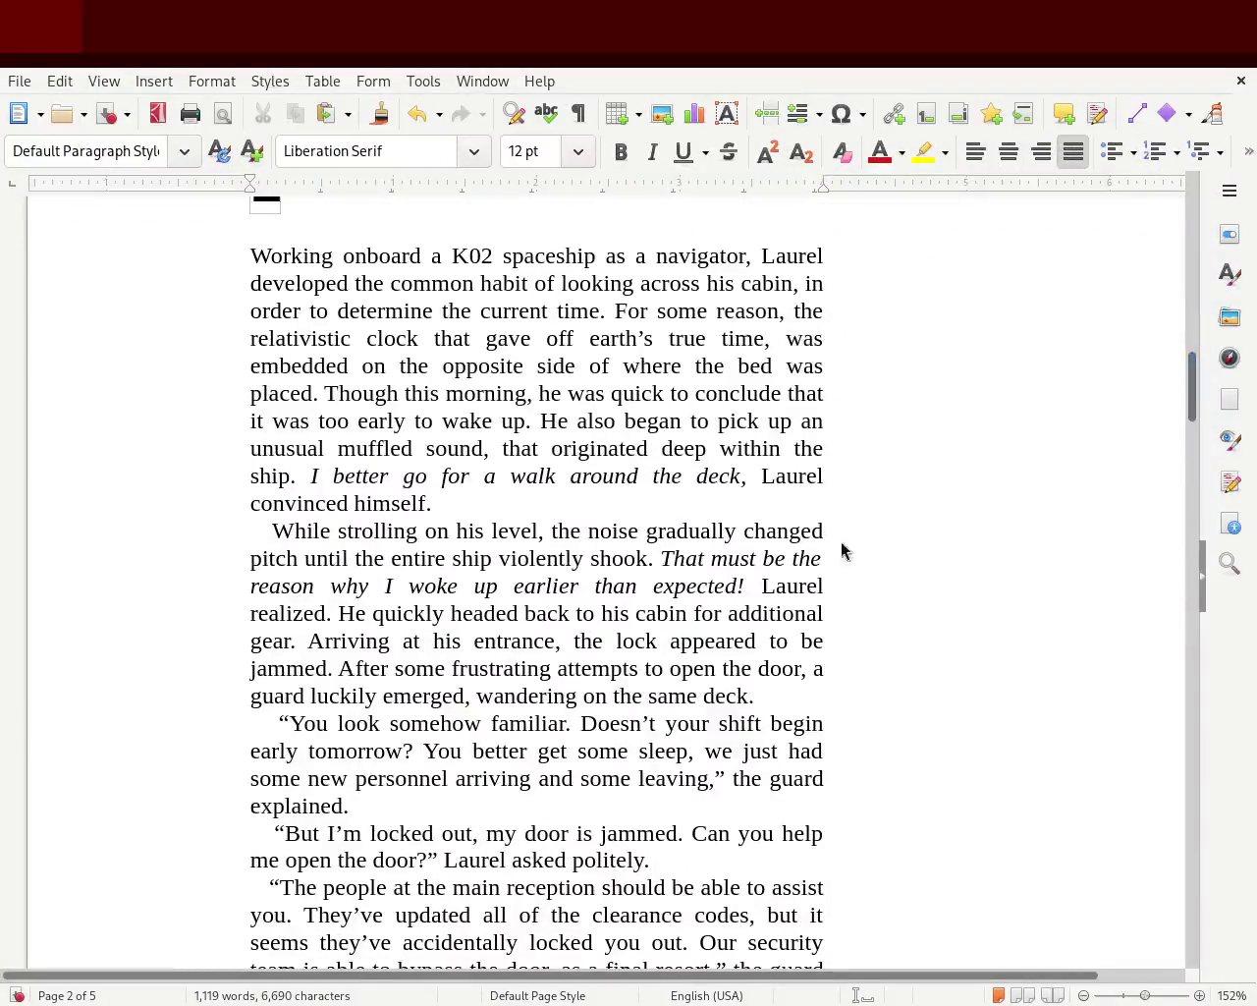